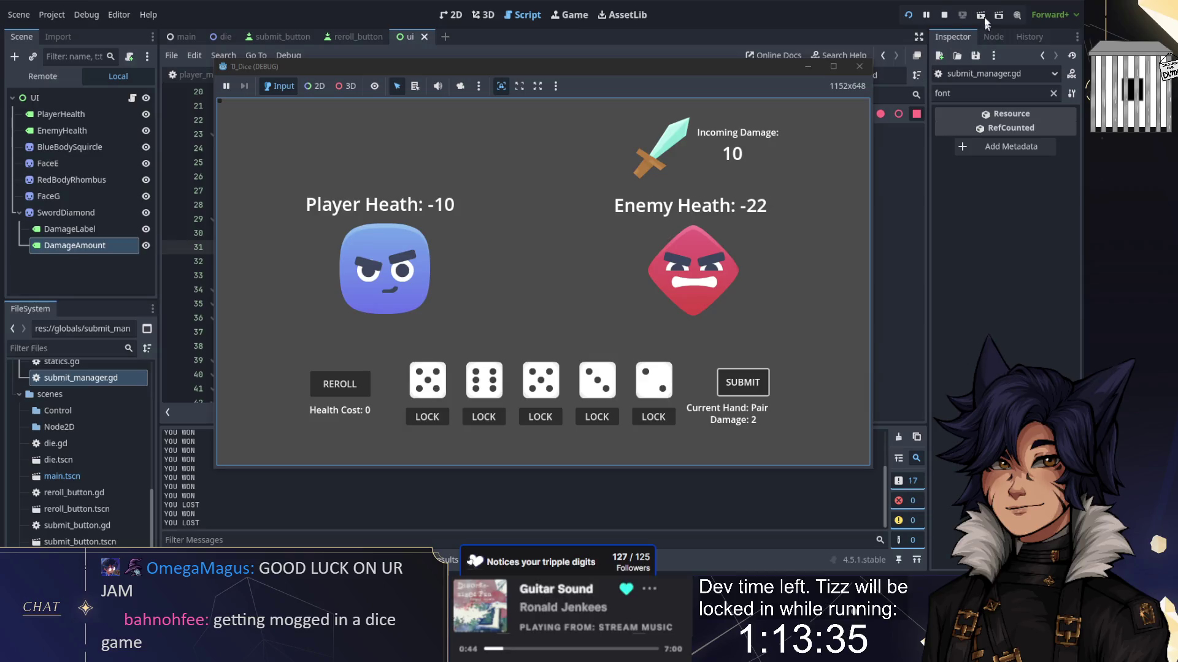
Step: Stop the running game and bring up player_manager.gd in the script editor
left_click(944, 14)
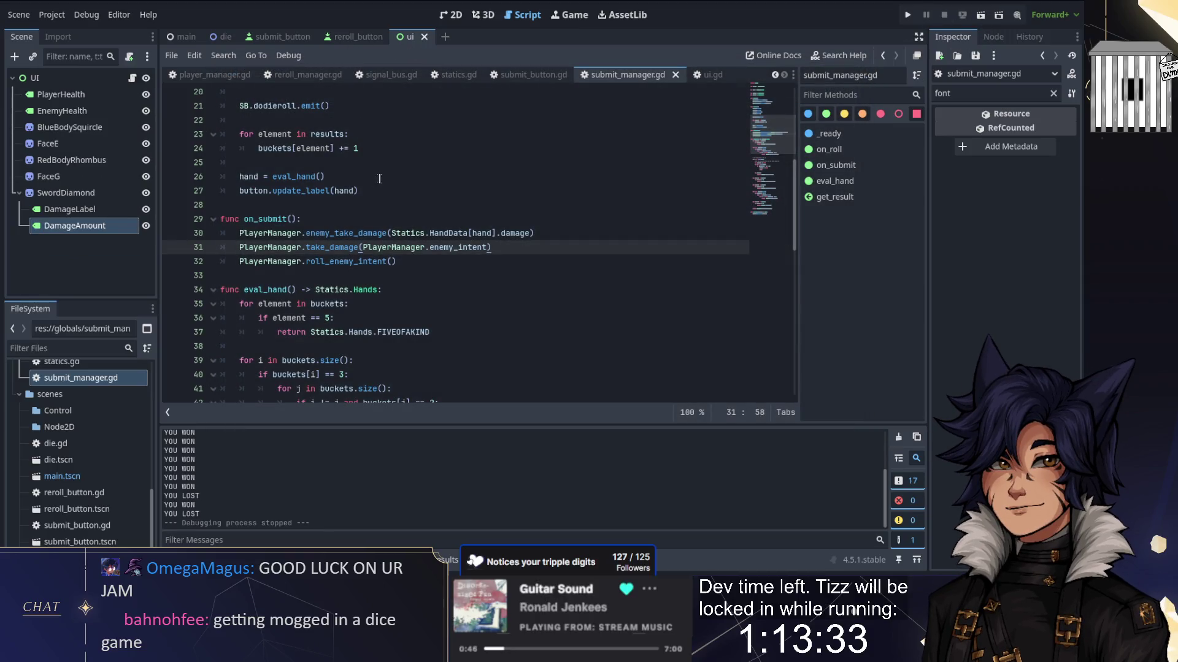
left_click(310, 76)
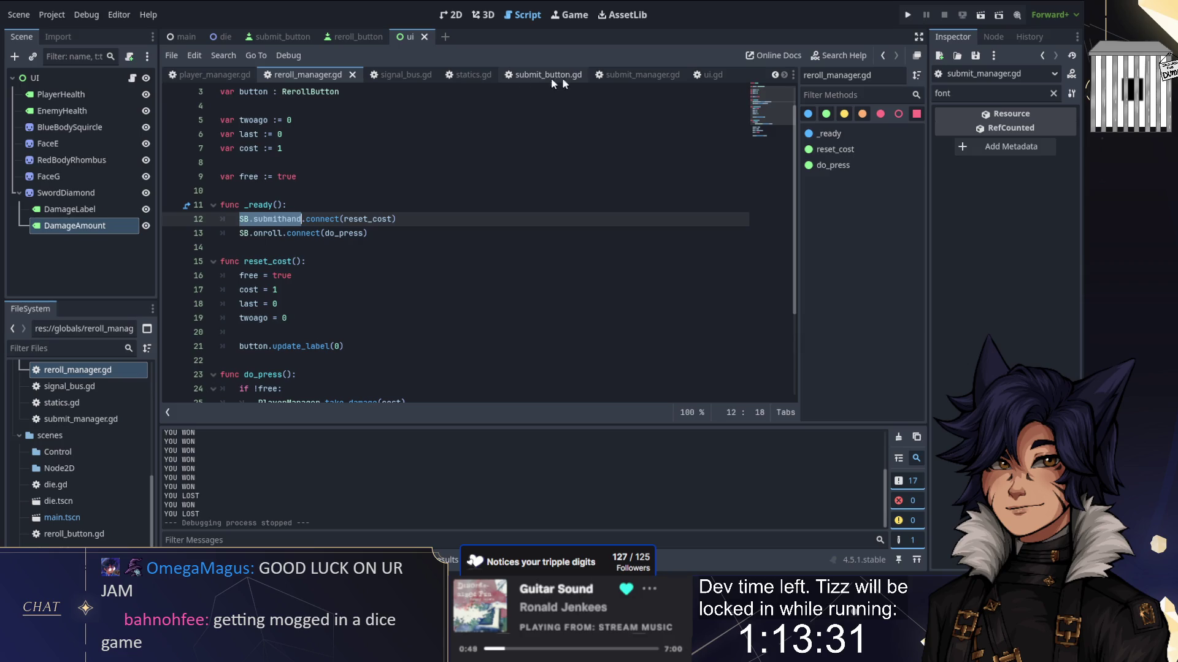
left_click(650, 75)
left_click(775, 74)
left_click(775, 74)
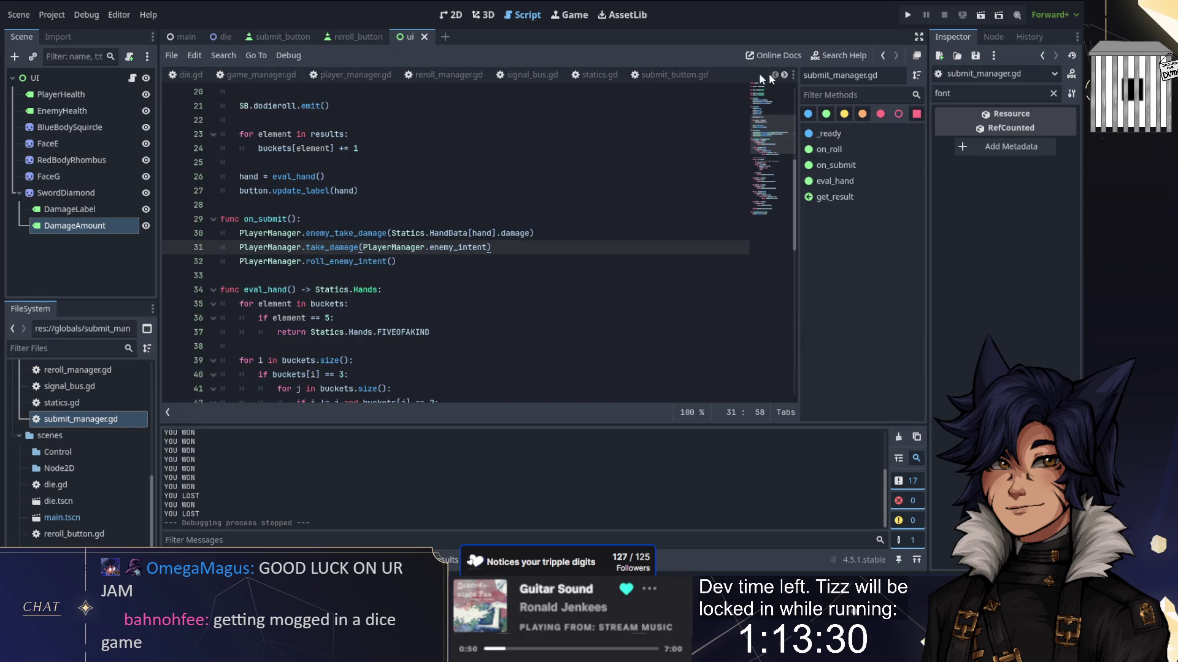
left_click(361, 74)
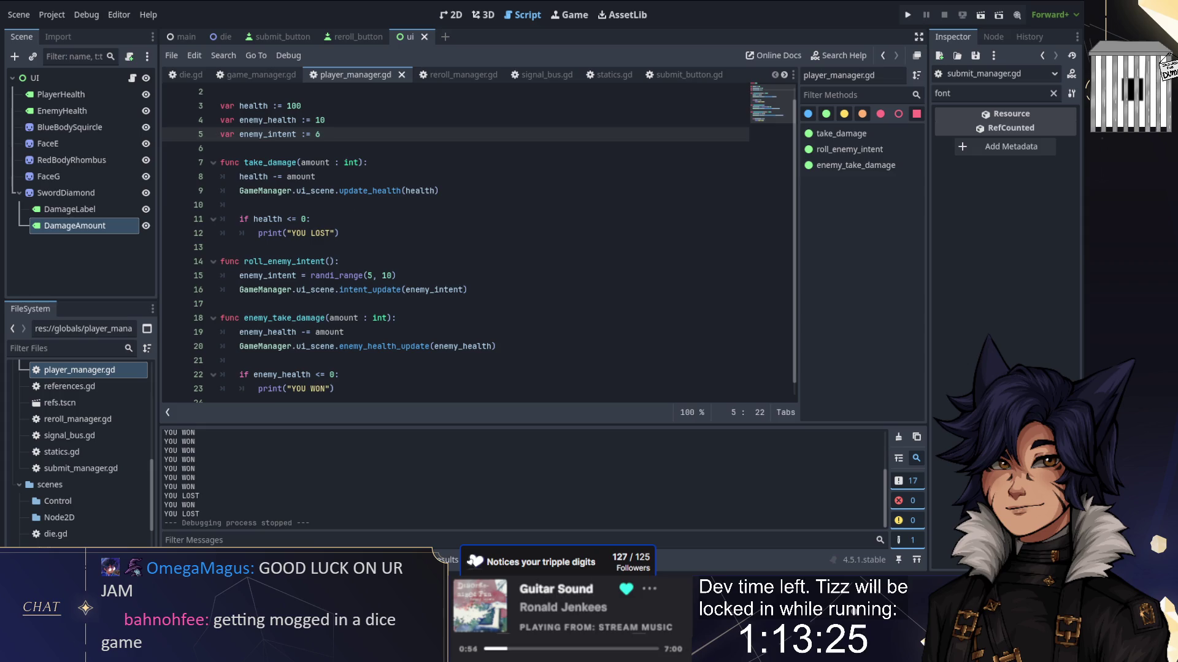
Step: Add a health = max(health, 0) line below line 8
left_click(359, 176)
key("Return")
type("h = min(")
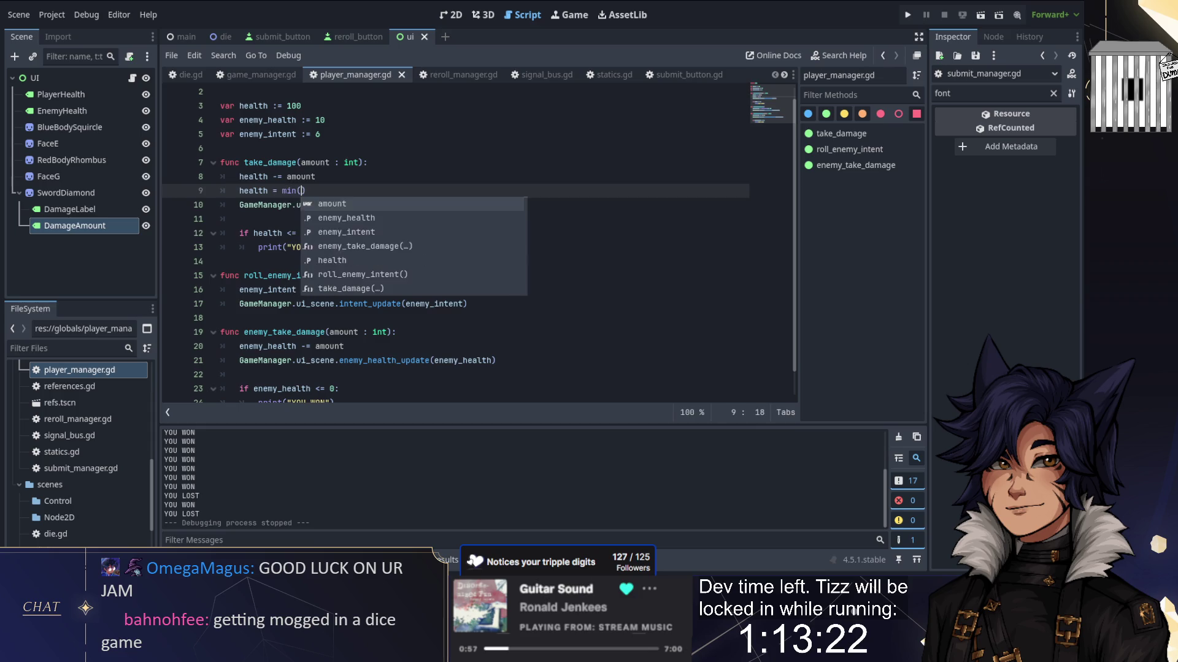
key("Return")
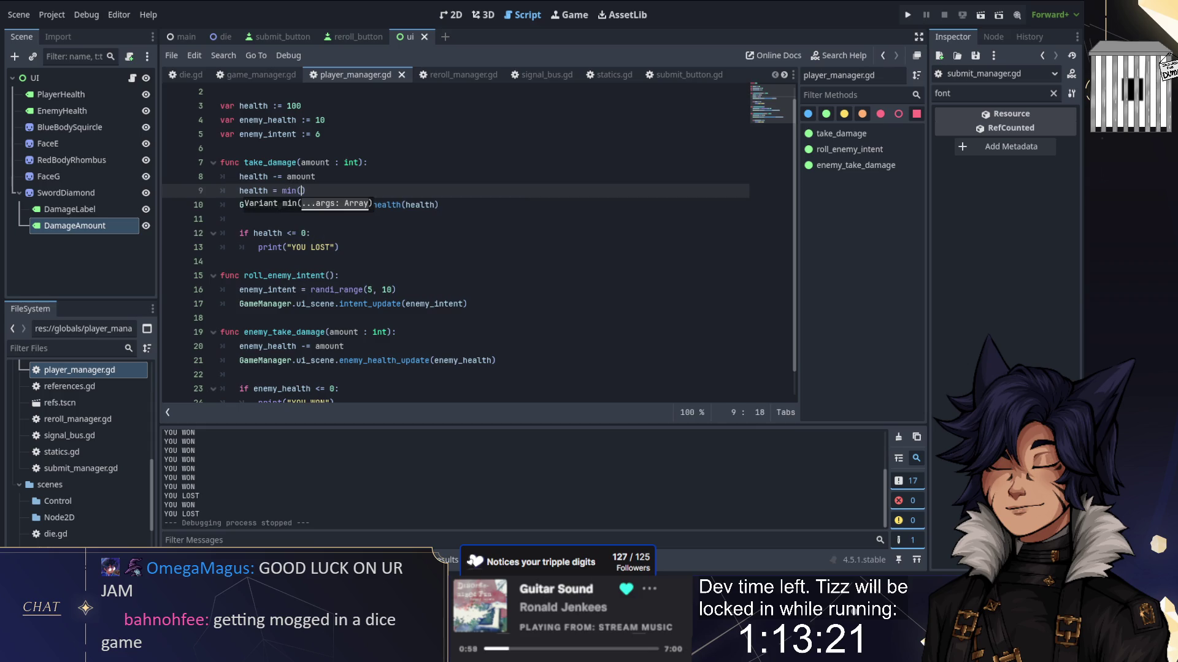
key("BackSpace")
key("BackSpace")
key("BackSpace")
type("x(health")
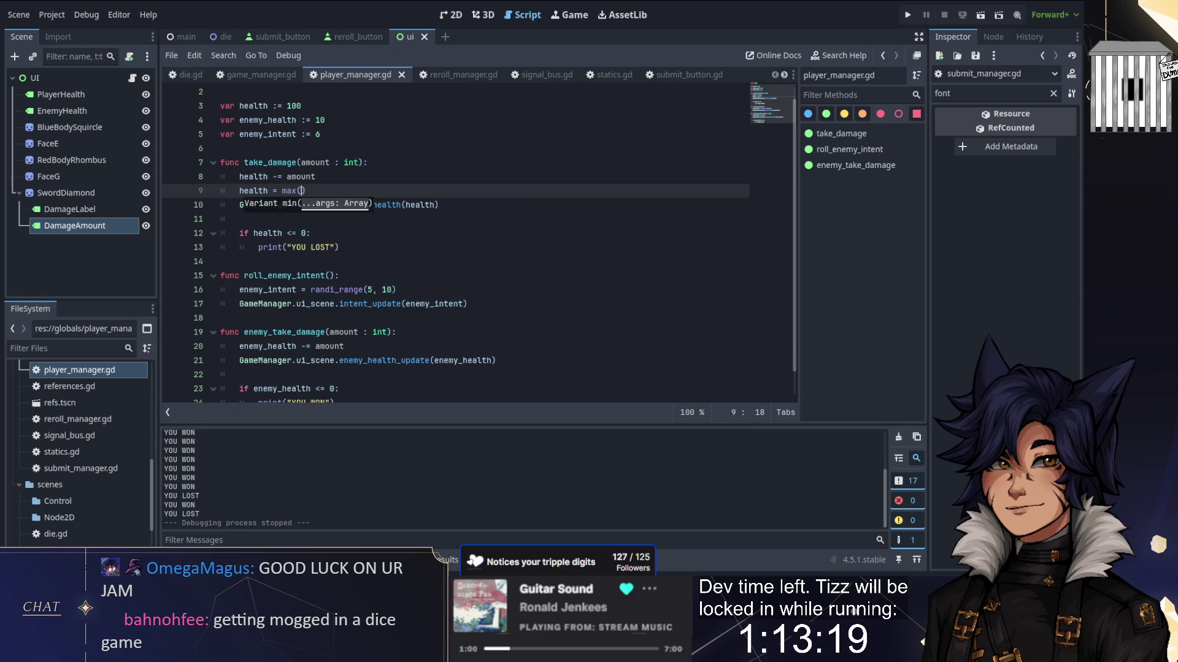
type(", 0)")
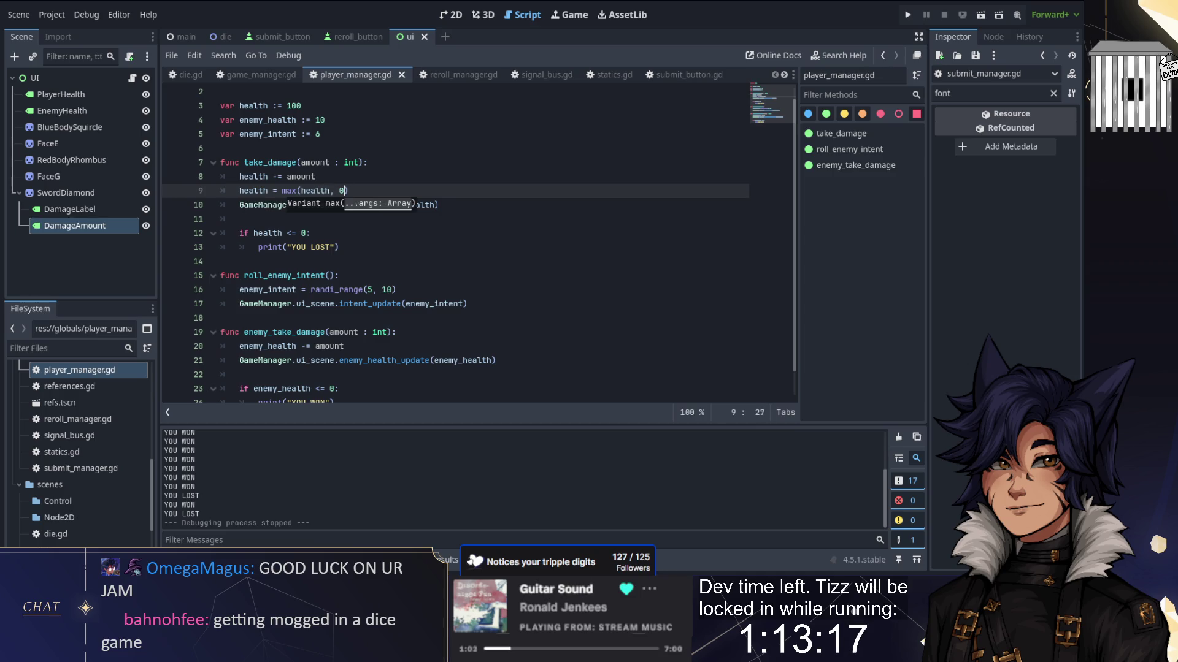
key("shift+Up")
key("ctrl+c")
Step: Add enemy_health = max(enemy_health, 0) in enemy_take_damage by pasting and renaming the clamp line
left_click(410, 289)
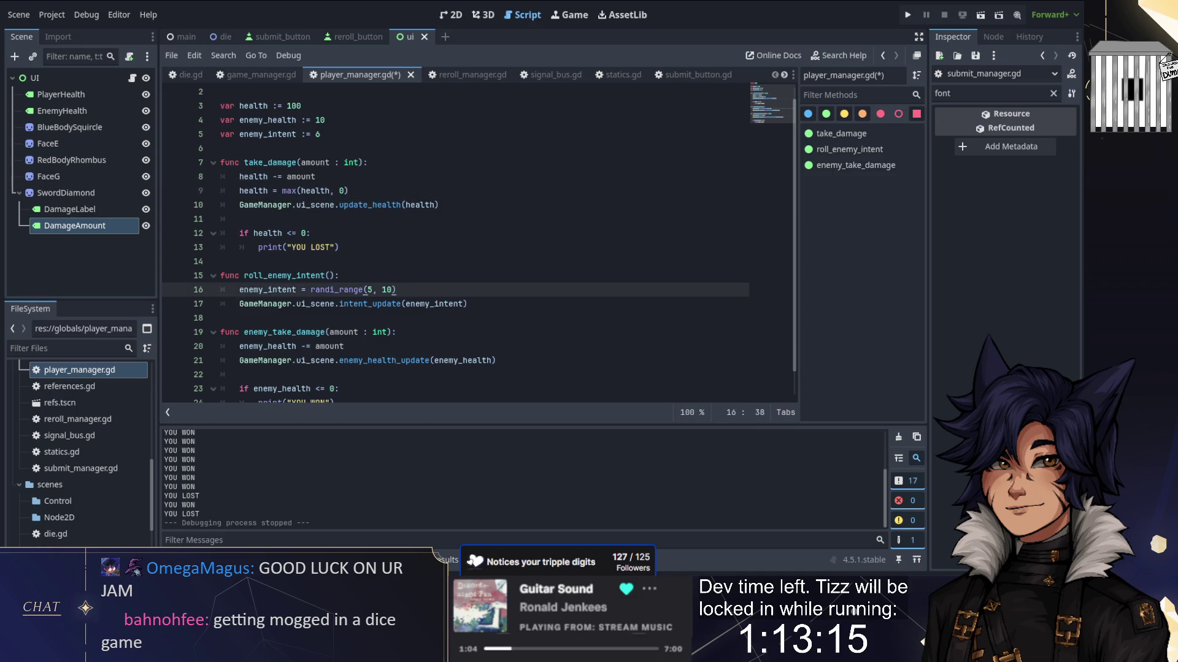
left_click(344, 346)
key("ctrl+v")
double_click(267, 346)
key("ctrl+c")
double_click(265, 361)
key("ctrl+v")
double_click(343, 360)
key("ctrl+v")
key("Up")
Step: Save player_manager.gd and run the game to test the health clamp
scroll(342, 360, "down", 1)
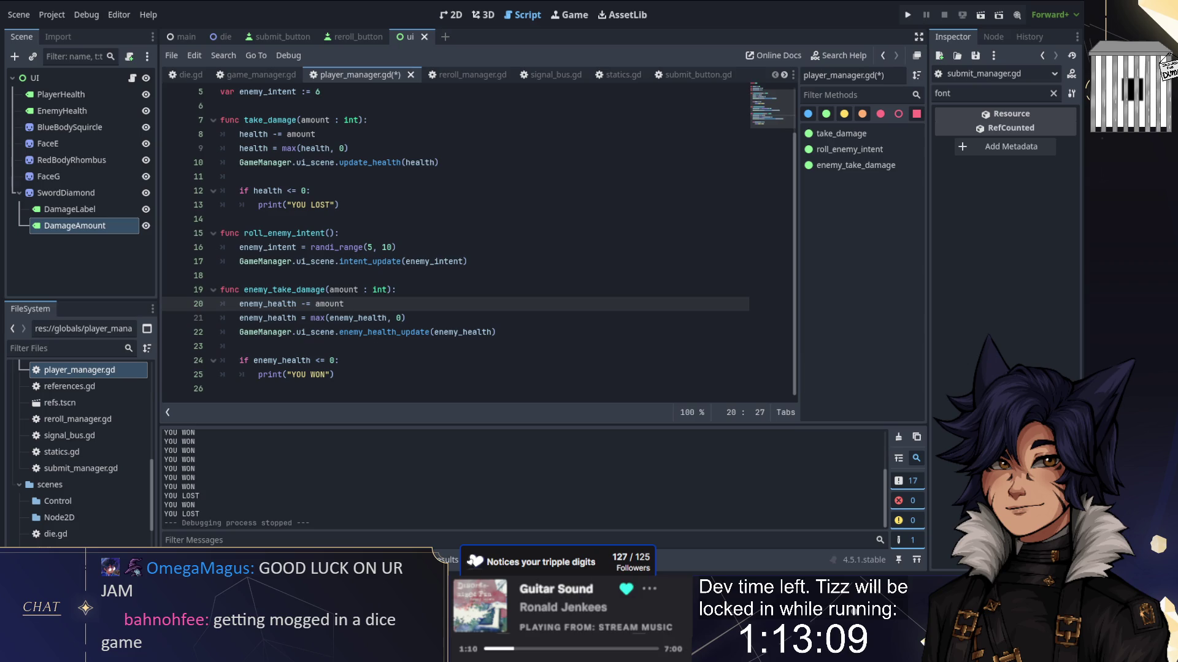
scroll(549, 239, "up", 2)
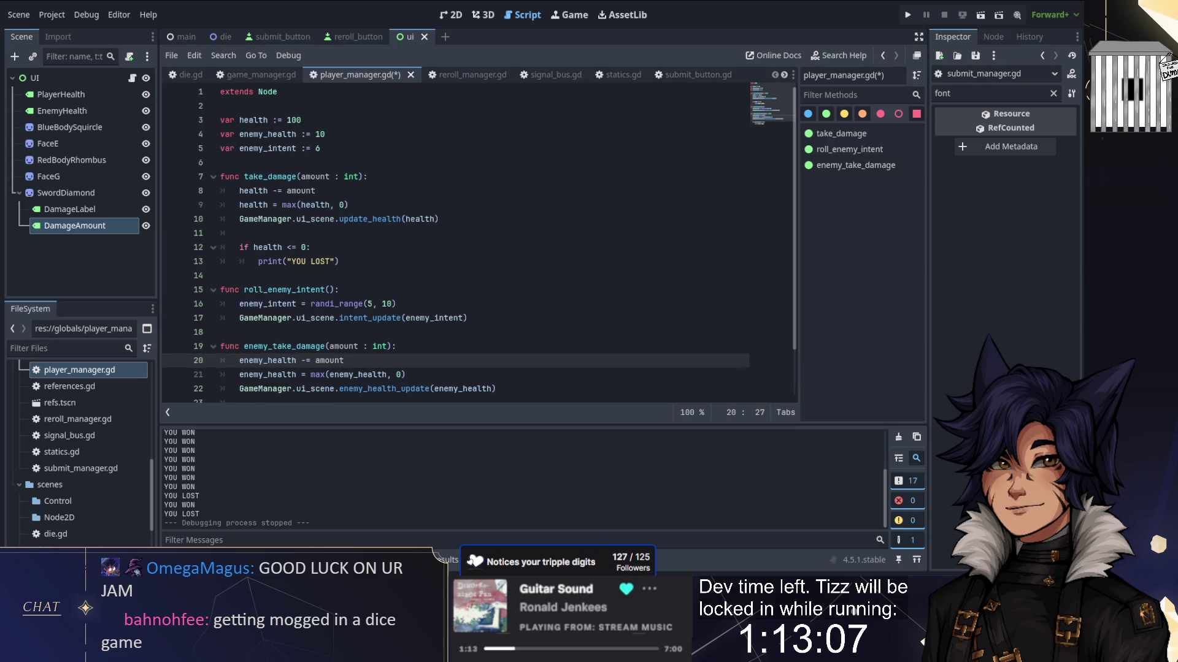
key("ctrl+s")
left_click(908, 14)
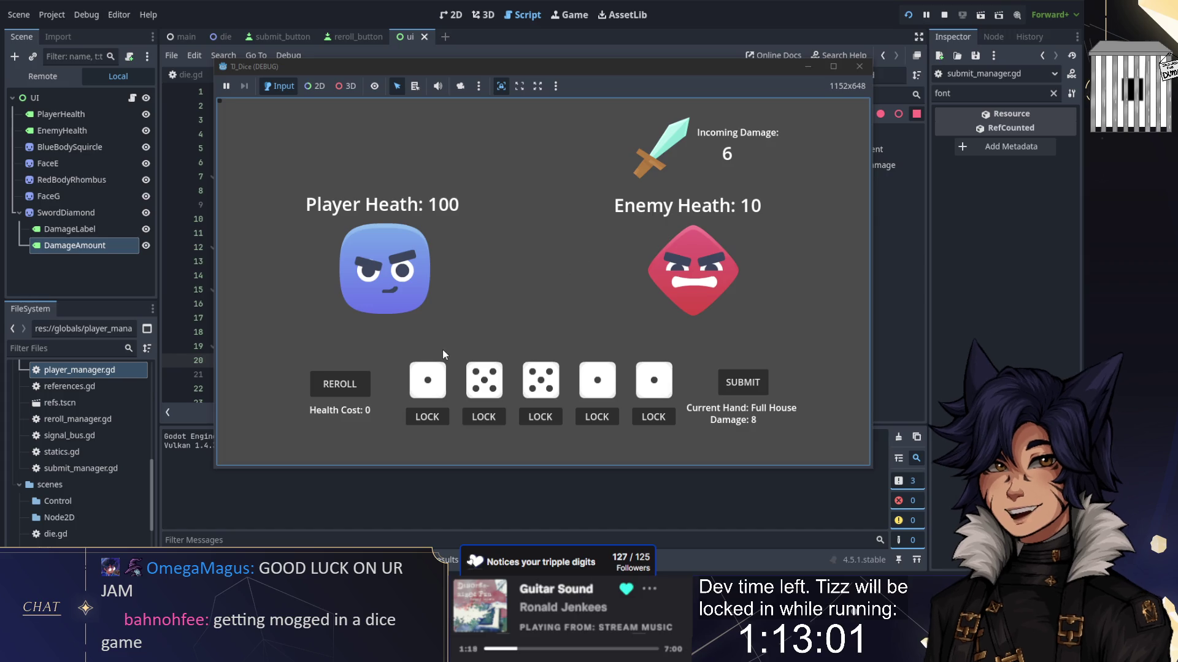
left_click(741, 384)
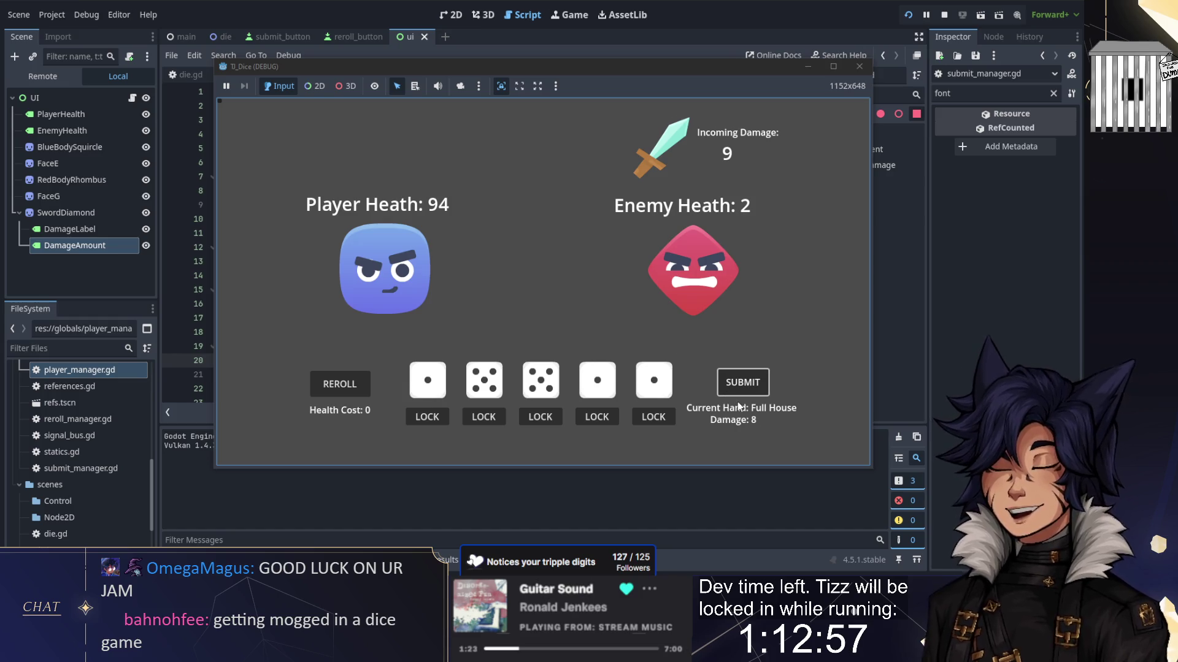
left_click(743, 383)
left_click(743, 383)
left_click(743, 383)
left_click(743, 383)
left_click(743, 383)
left_click(743, 383)
left_click(743, 384)
left_click(743, 384)
left_click(742, 384)
left_click(743, 383)
left_click(743, 383)
left_click(742, 384)
left_click(943, 14)
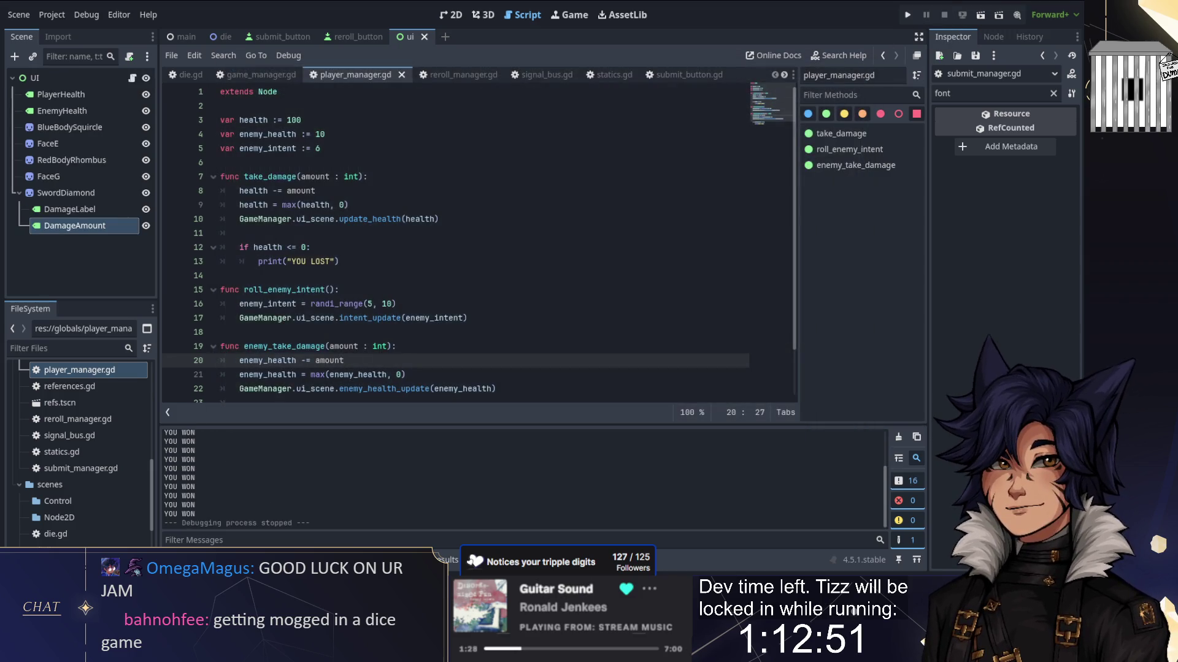
Step: From submit_button.gd, run a project-wide Find in Files for SB.submithand
left_click(675, 75)
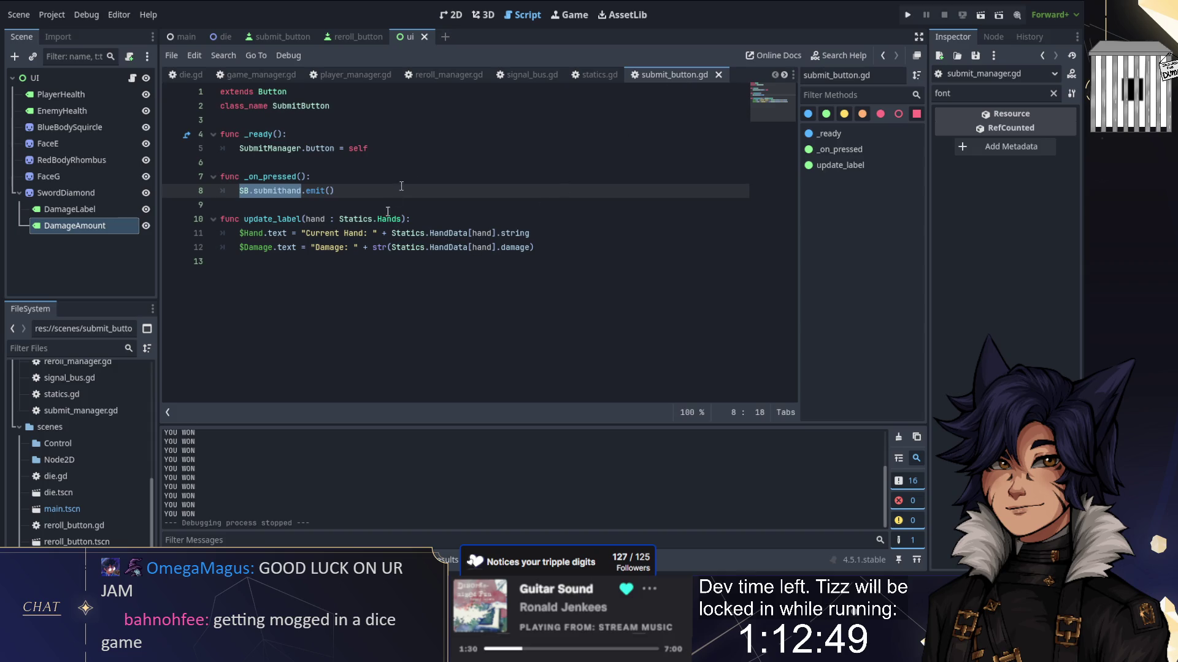
left_click(443, 72)
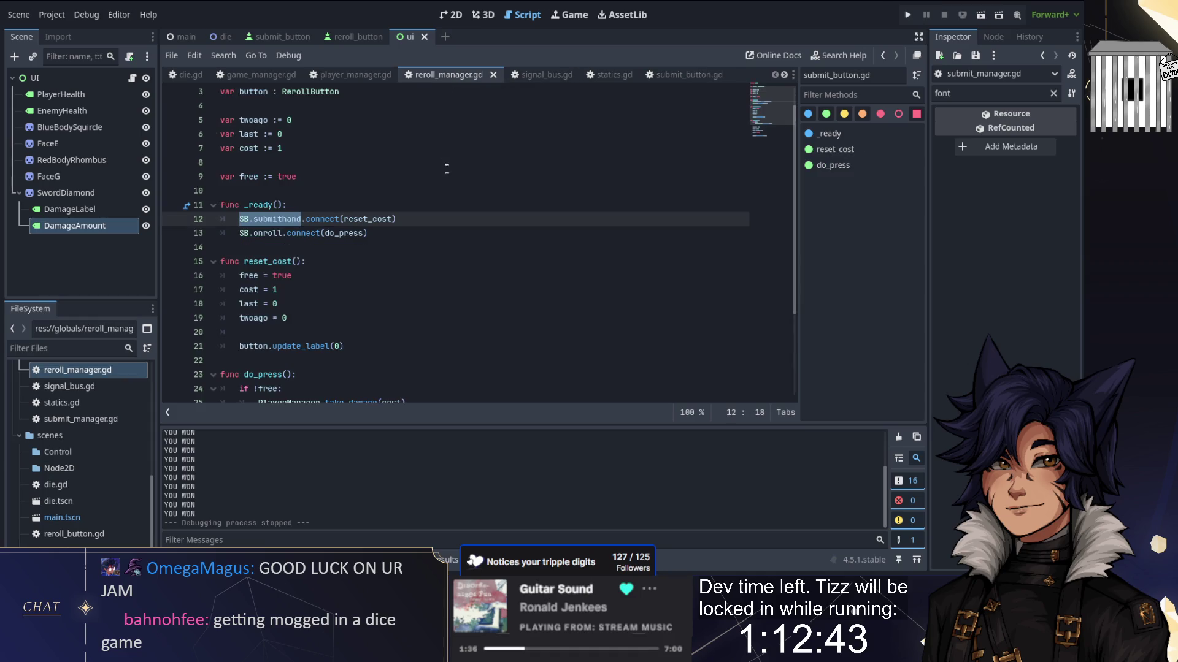
scroll(454, 245, "down", 3)
left_click(686, 75)
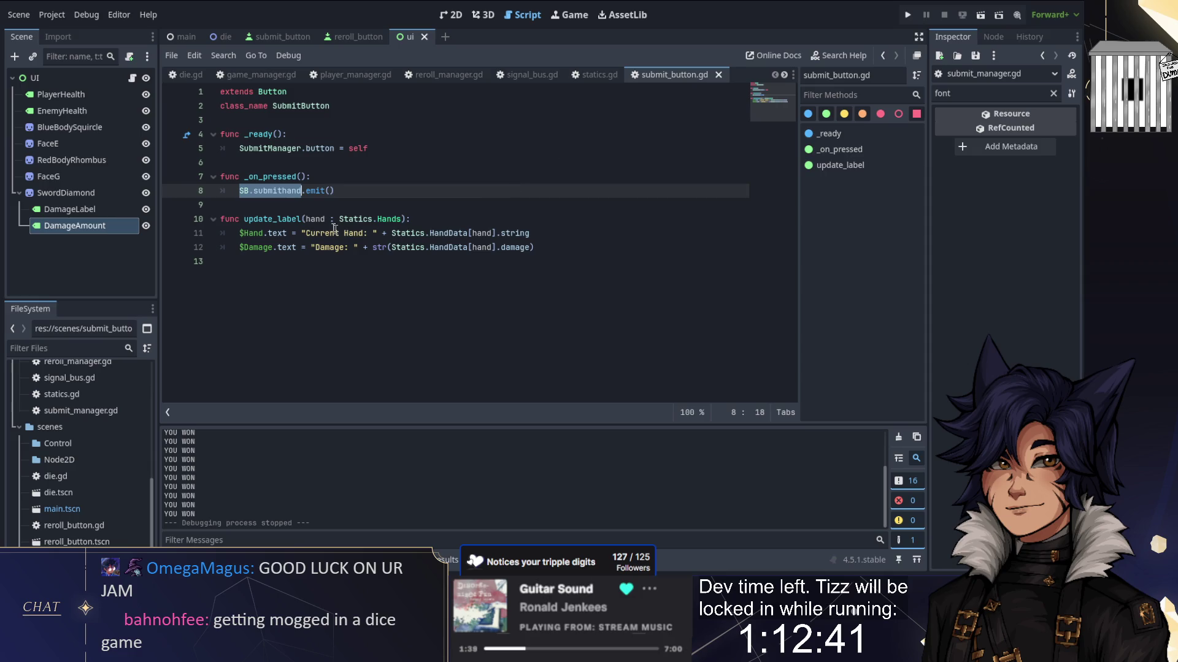
key("ctrl+shift+f")
key("Return")
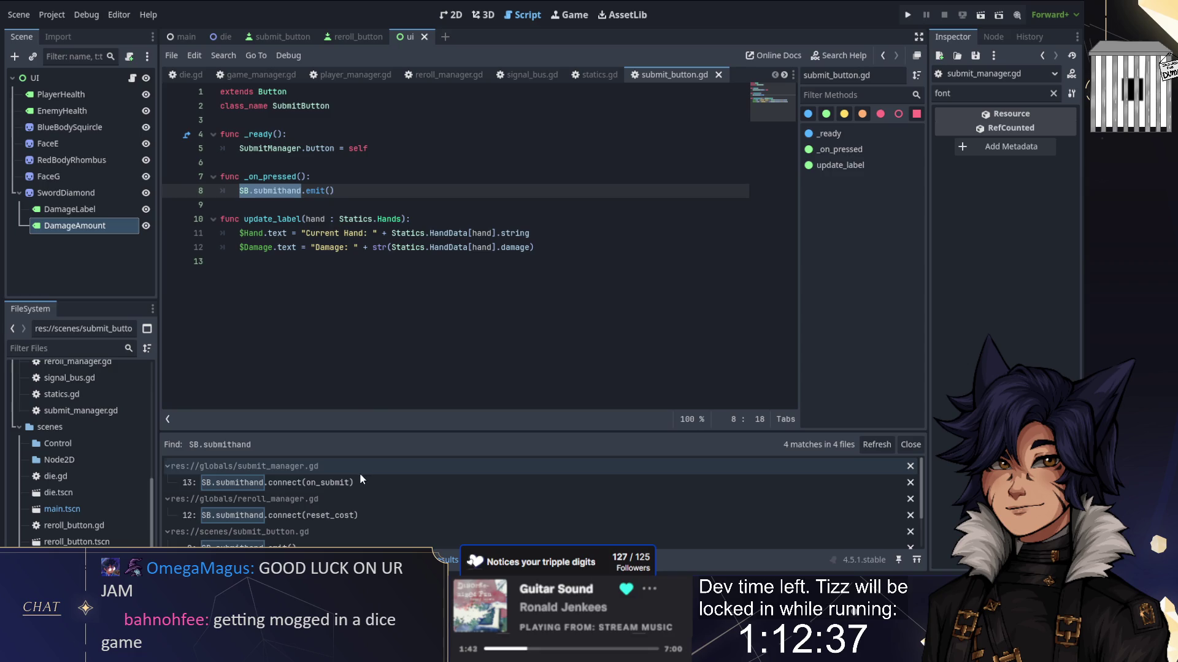
scroll(359, 484, "down", 1)
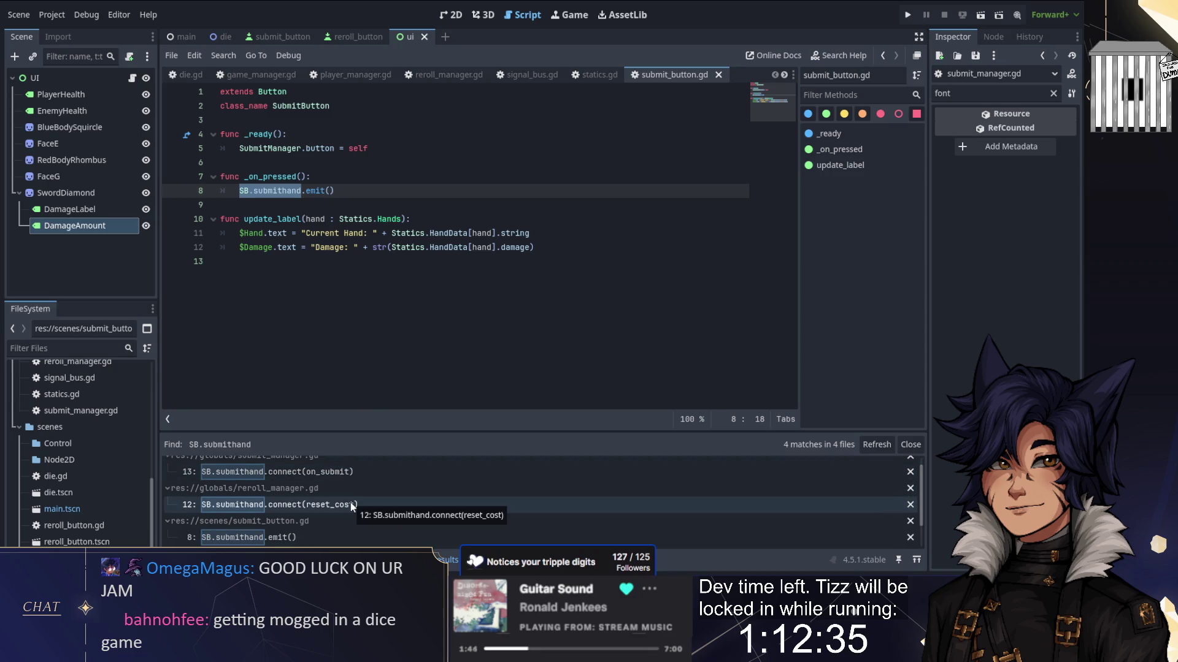
scroll(347, 497, "up", 1)
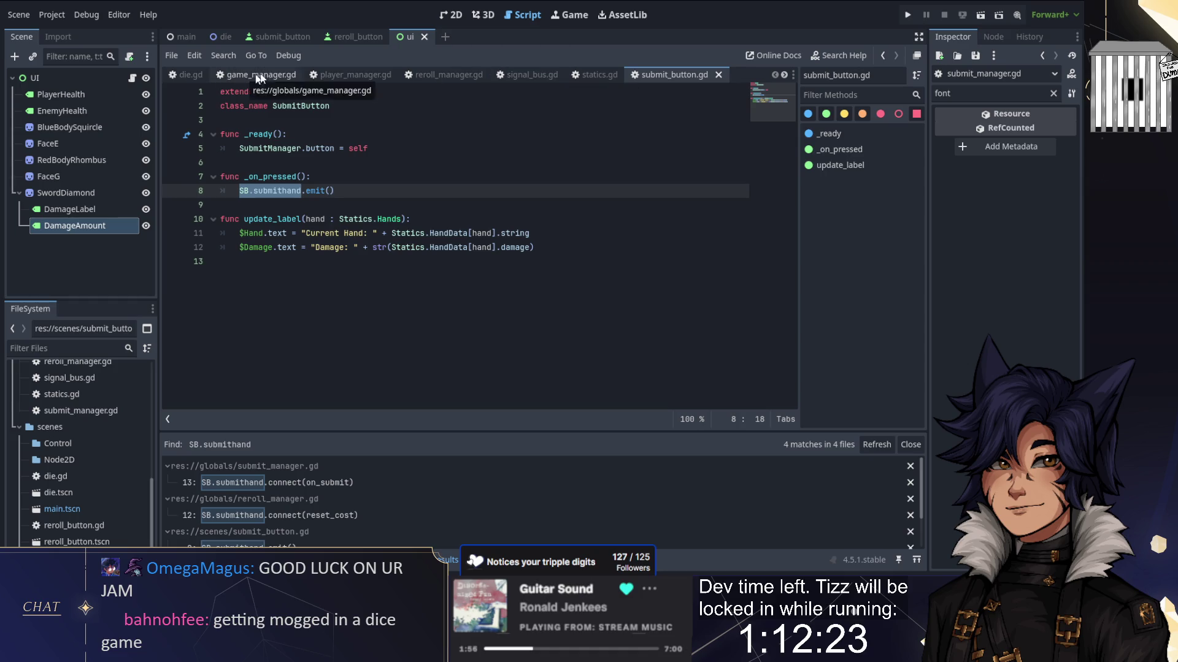
Step: Switch through statics.gd and signal_bus.gd back to player_manager.gd
left_click(590, 75)
left_click(535, 74)
left_click(344, 75)
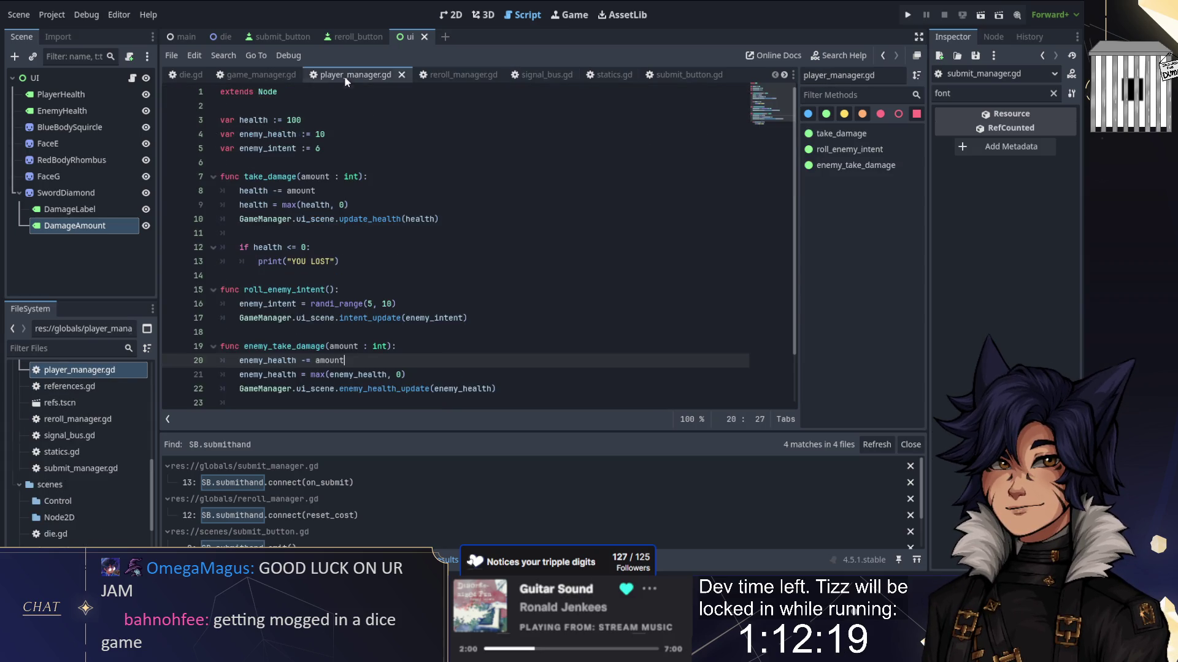
Step: Switch to submit_manager.gd via the reroll_manager.gd tab and tab-scroll arrows
left_click(427, 75)
left_click(784, 74)
left_click(785, 74)
left_click(632, 74)
Step: End on_submit with a RerollManager.free_roll() call, then close submit_button.gd
key("Down")
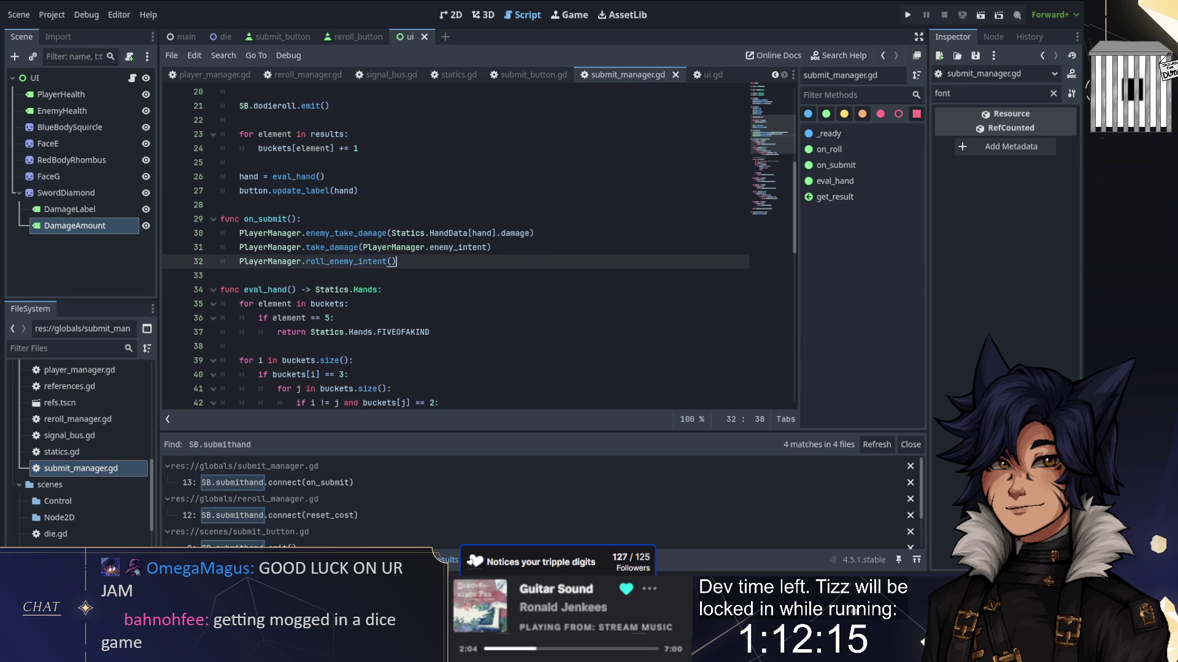
key("Return")
key("Return")
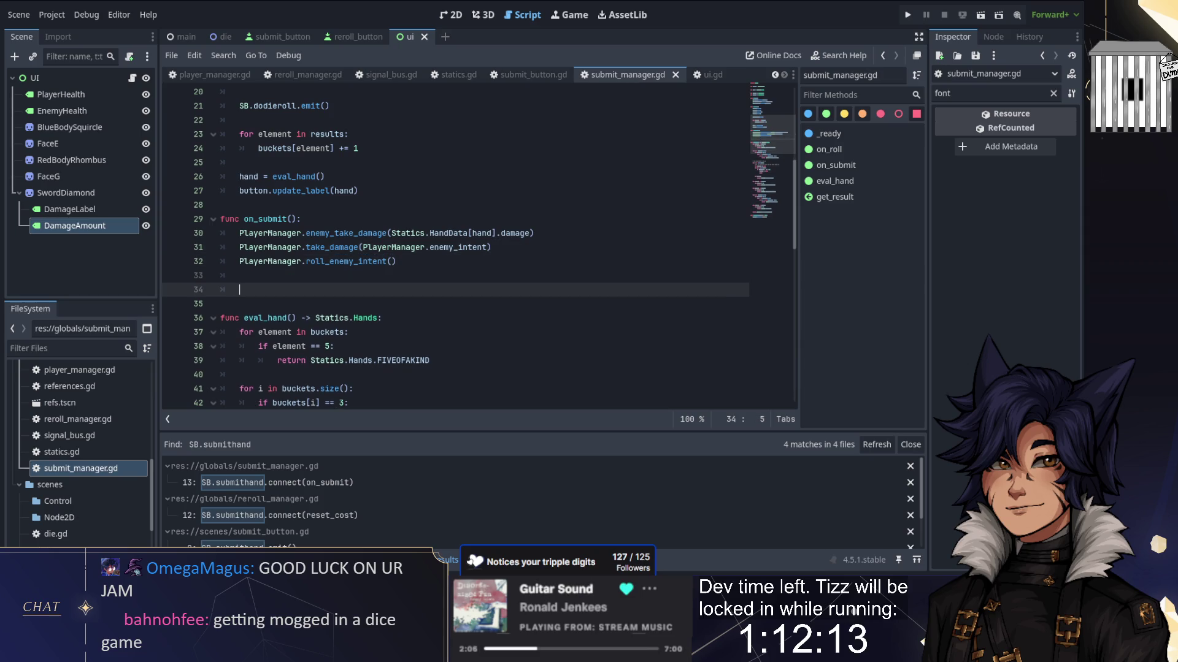
type("Reroll")
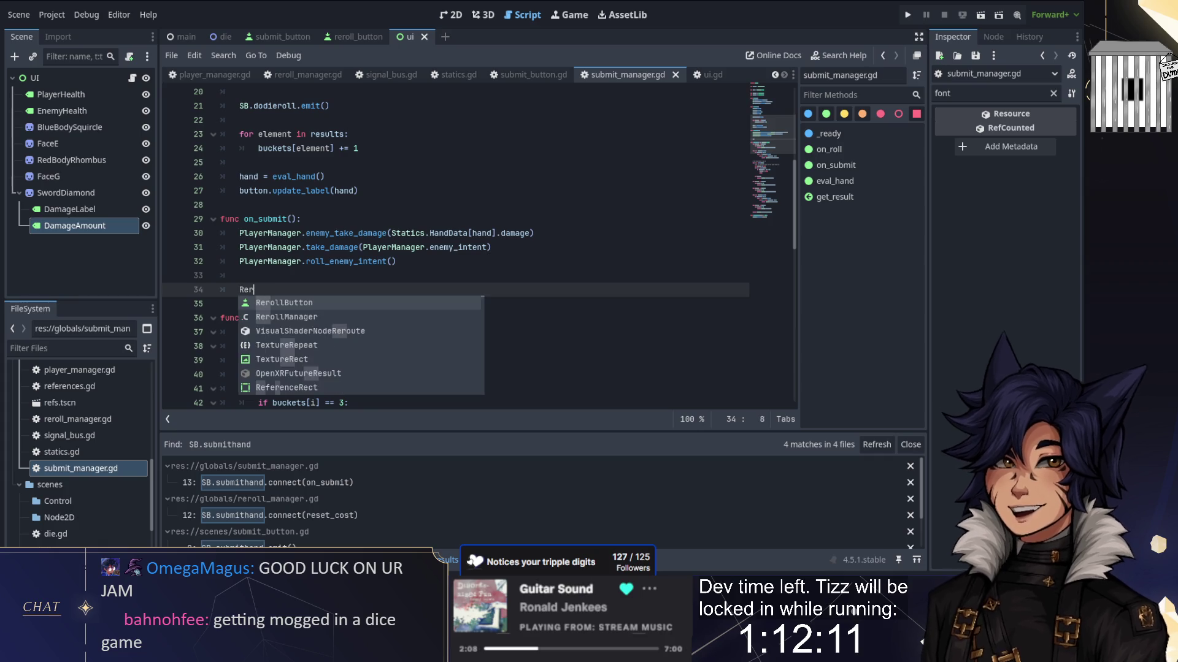
key("Return")
type(".fre")
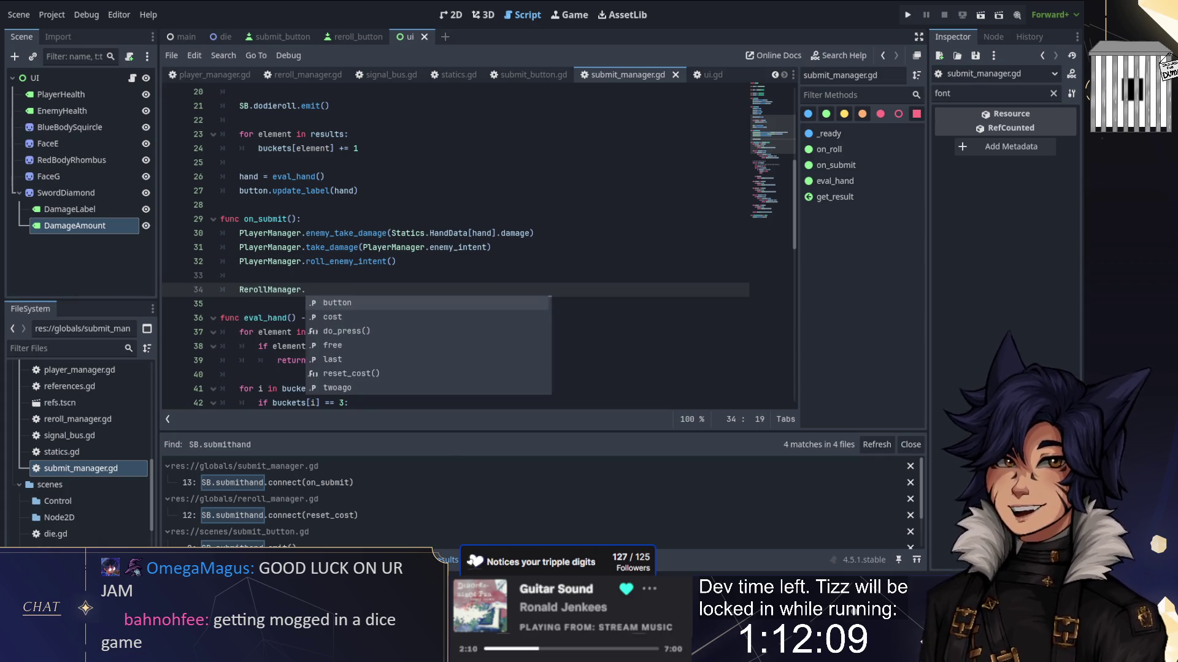
key("BackSpace")
key("BackSpace")
key("BackSpace")
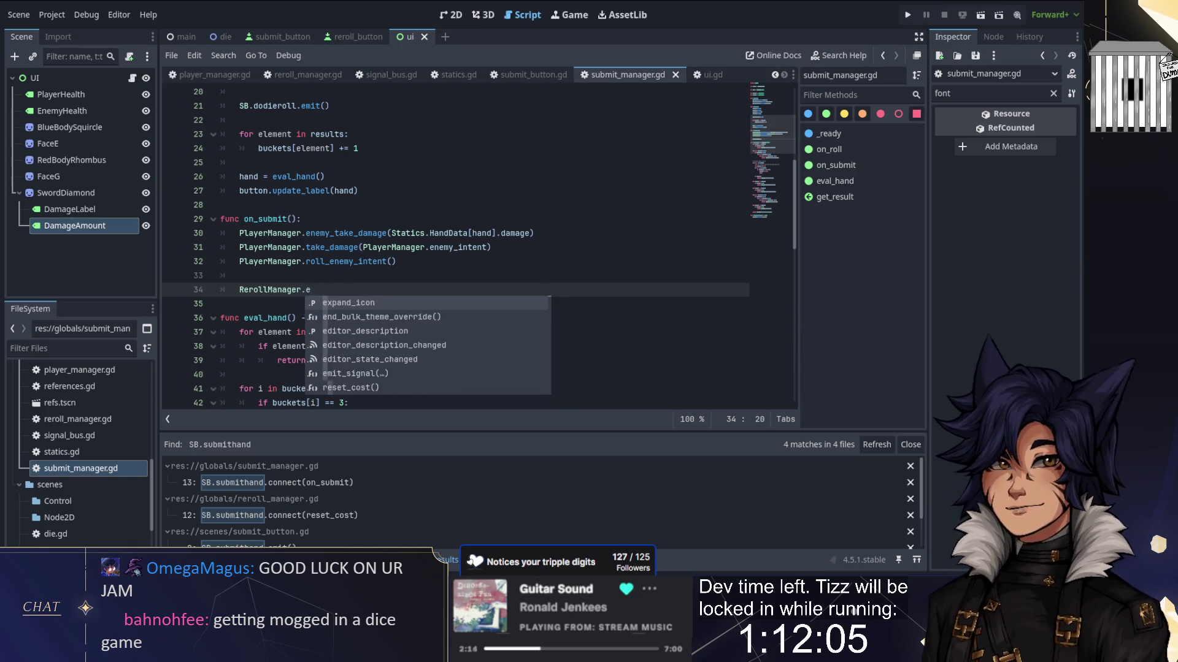
type("free_")
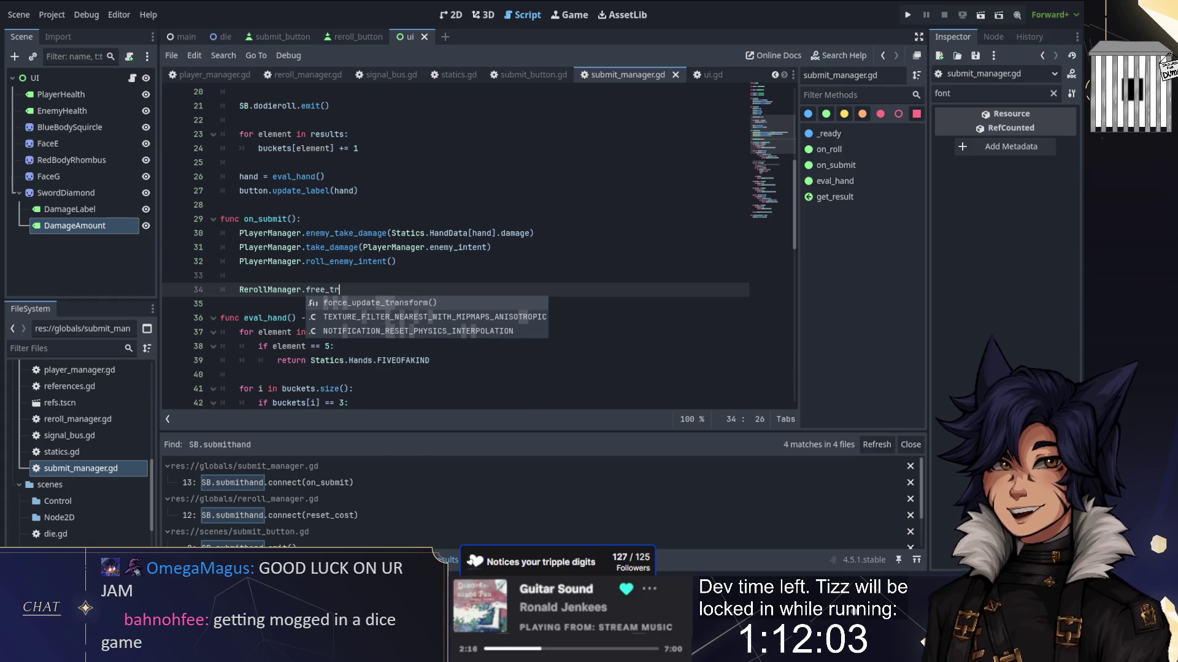
type("roll(")
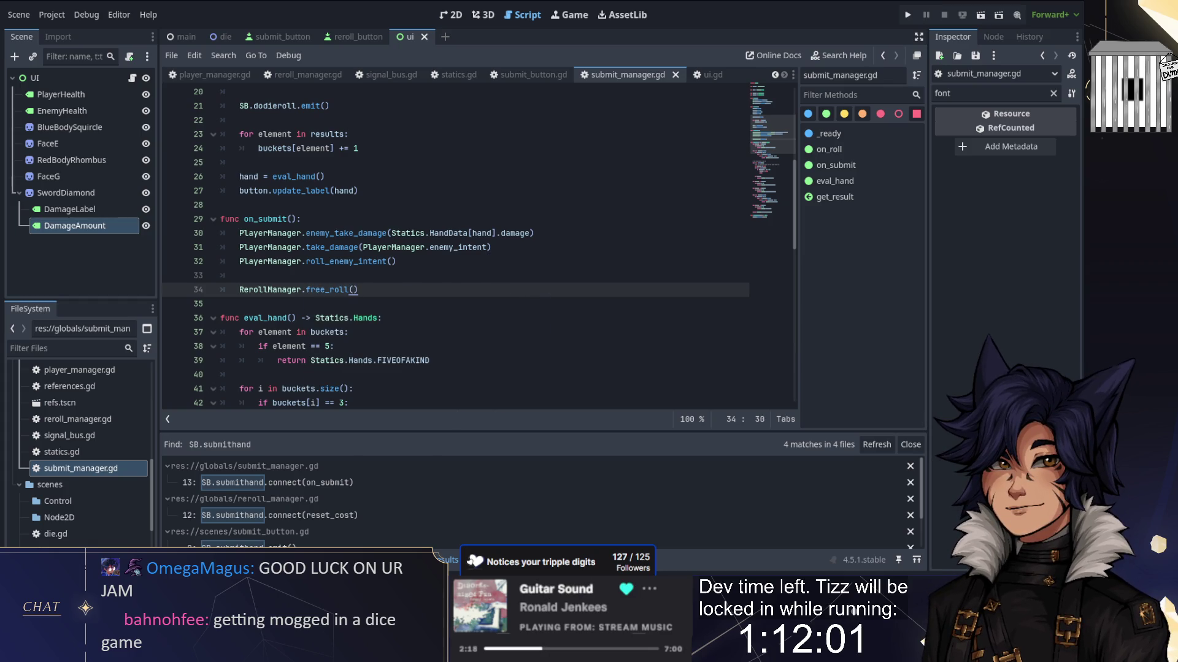
left_click(516, 75)
left_click(577, 75)
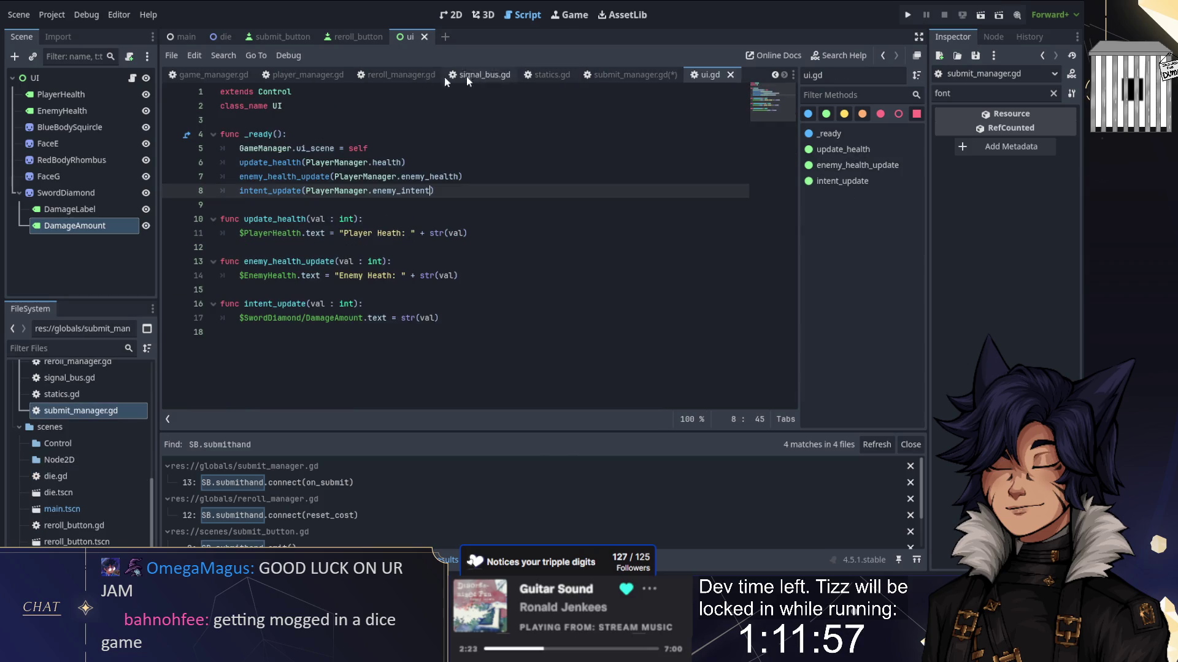
Step: Review reroll_manager.gd and place the caret on its empty last line
left_click(399, 75)
scroll(331, 222, "up", 2)
scroll(330, 222, "down", 2)
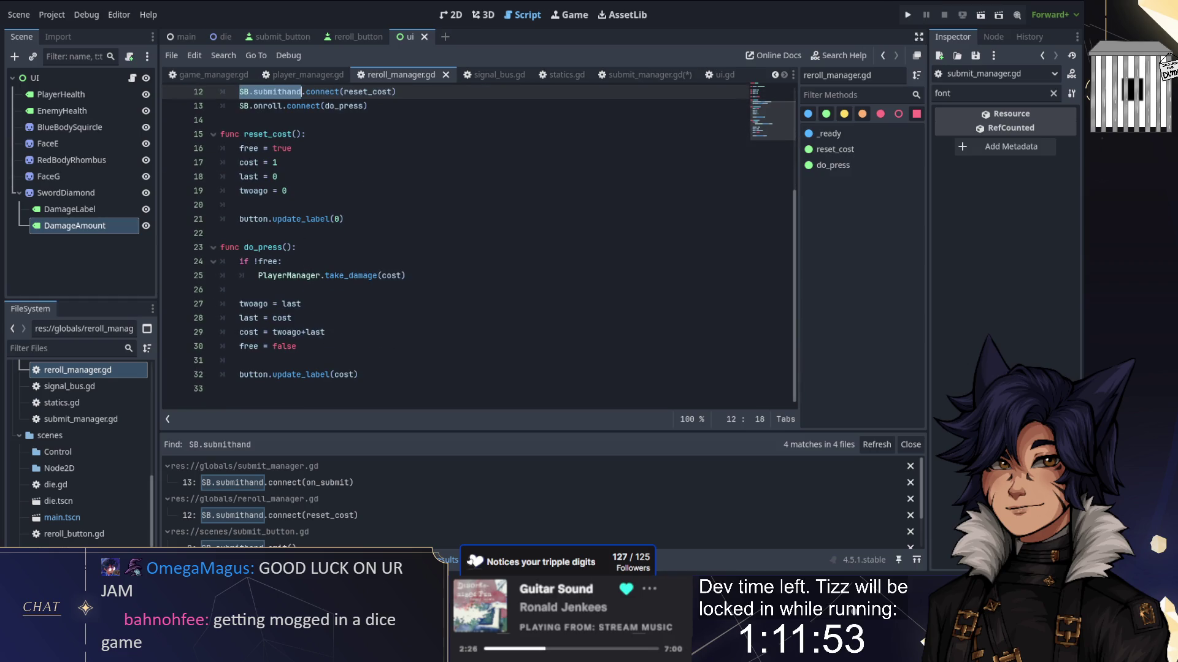
left_click(282, 388)
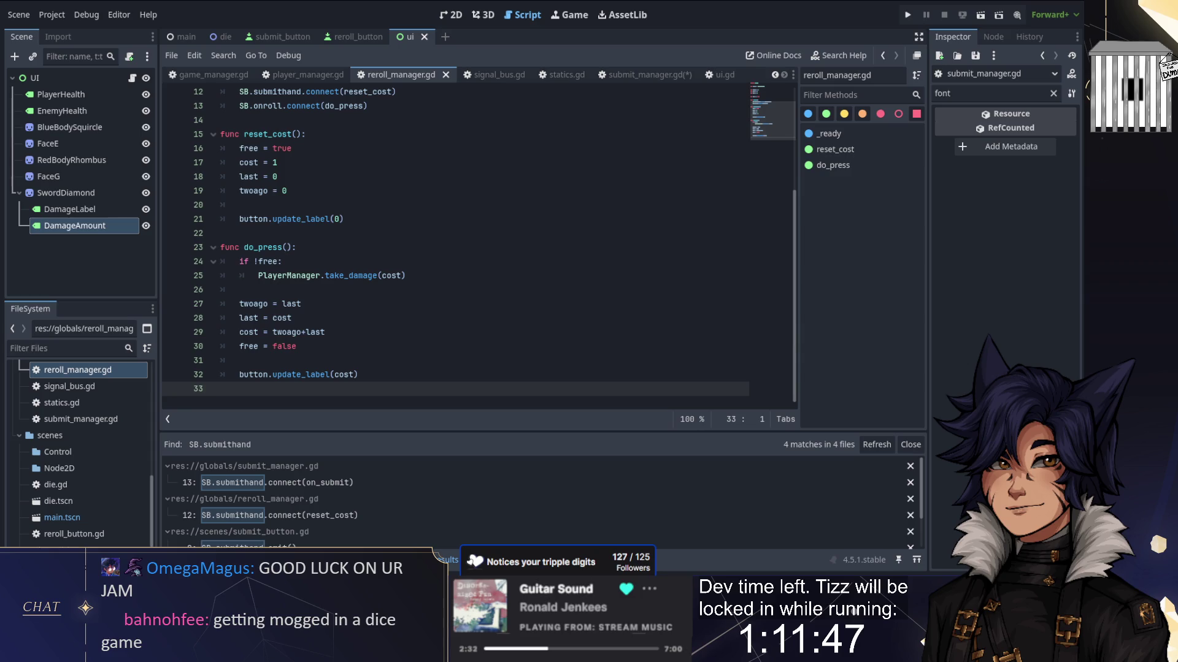
scroll(353, 254, "up", 2)
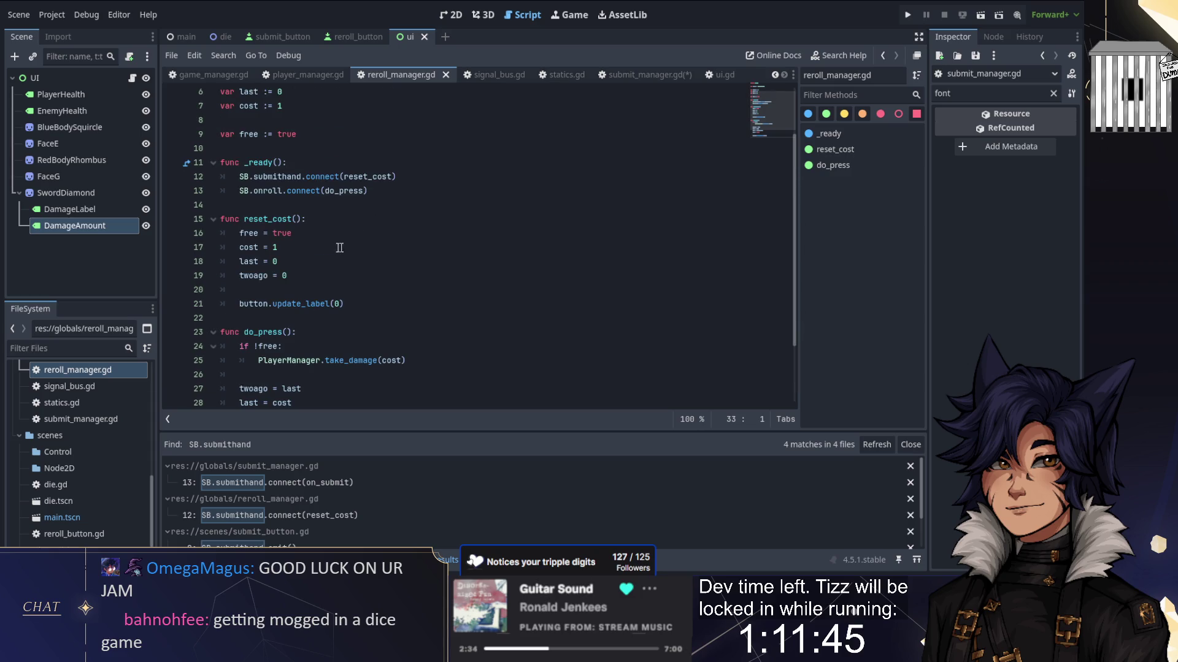
scroll(302, 246, "down", 2)
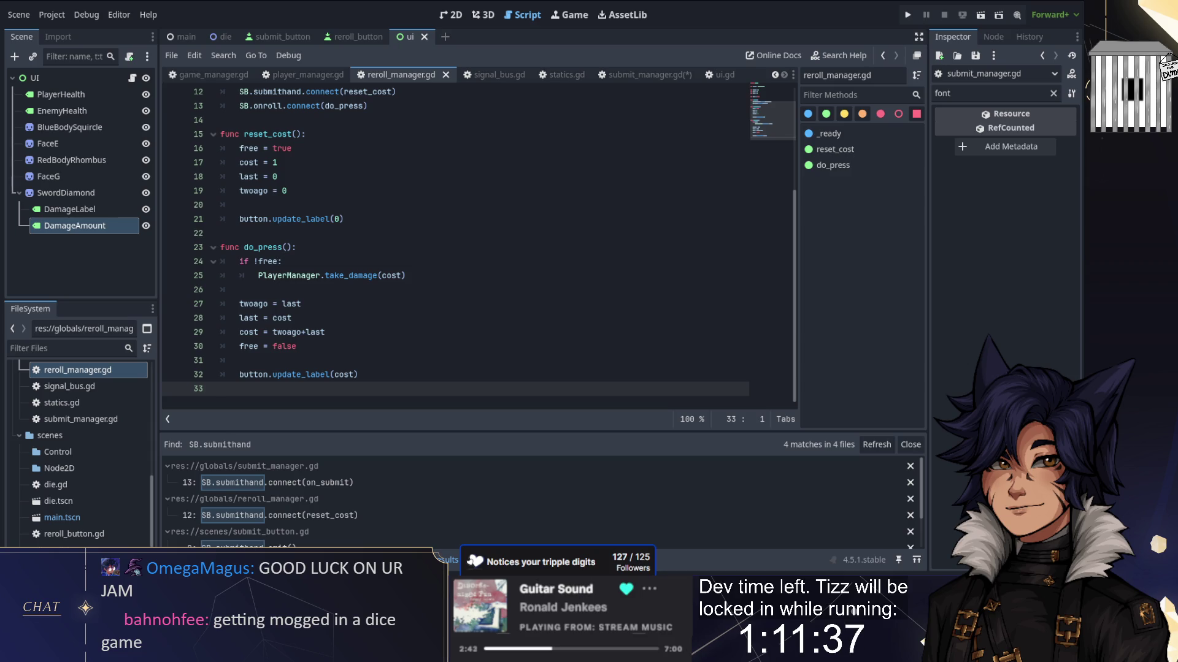
Step: Return to submit_manager.gd, close the Find in Files results, and select line 34's free_roll call
left_click(631, 71)
scroll(411, 273, "down", 4)
scroll(535, 187, "up", 5)
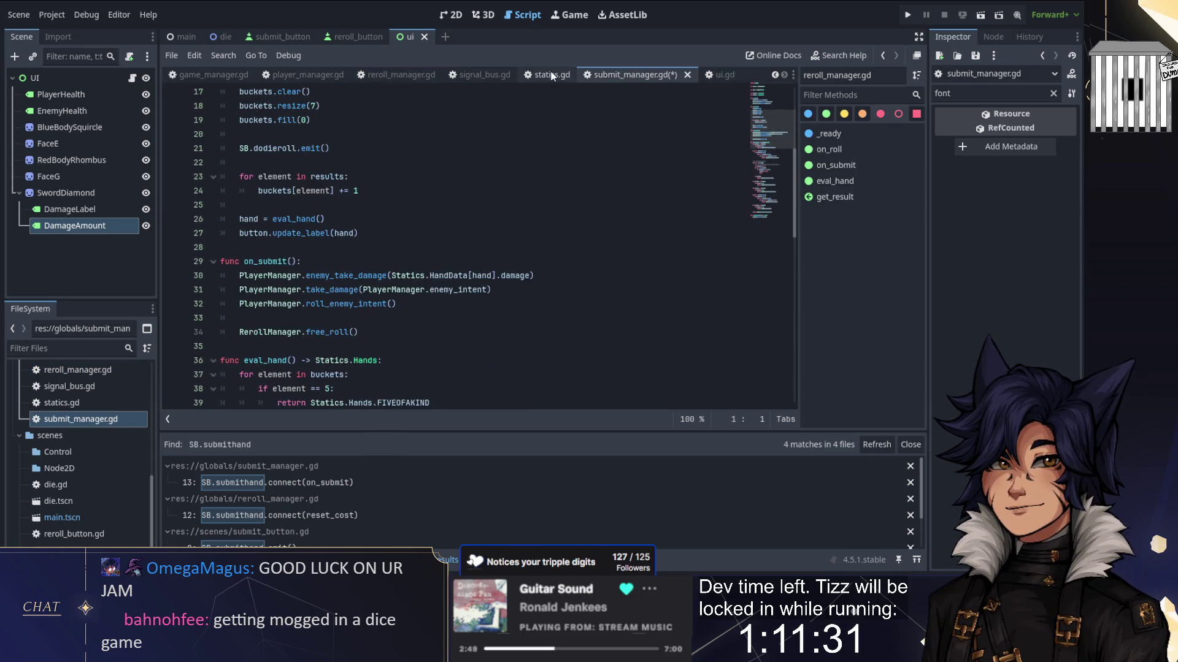
scroll(535, 187, "up", 6)
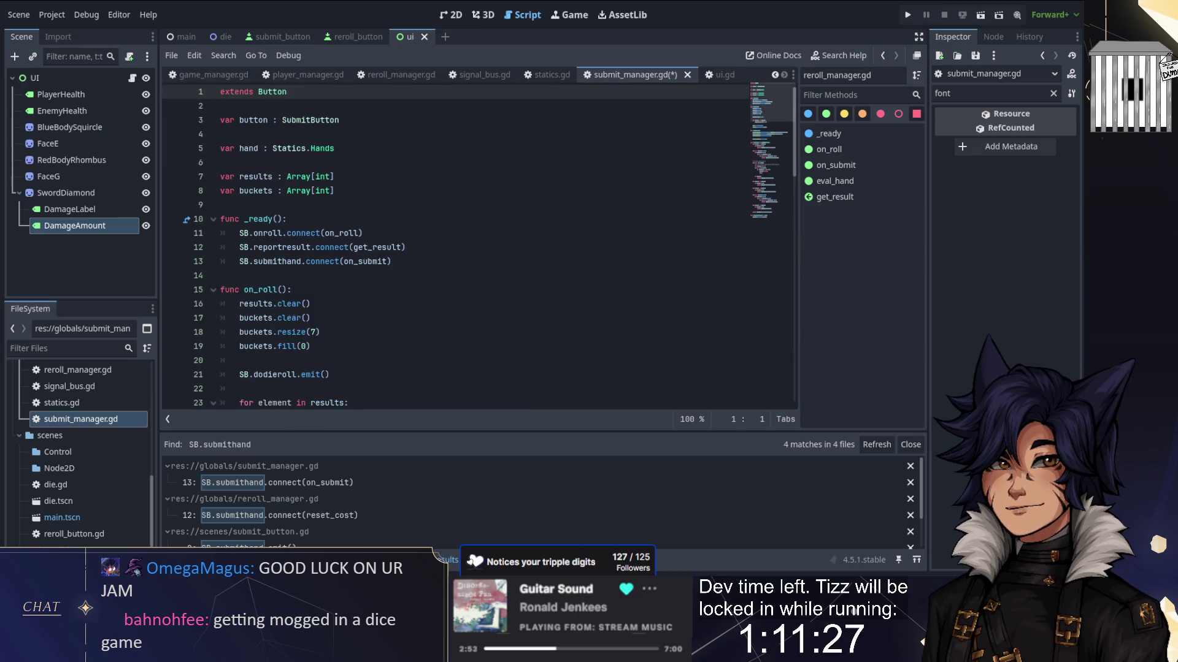
scroll(536, 187, "down", 5)
scroll(478, 245, "down", 14)
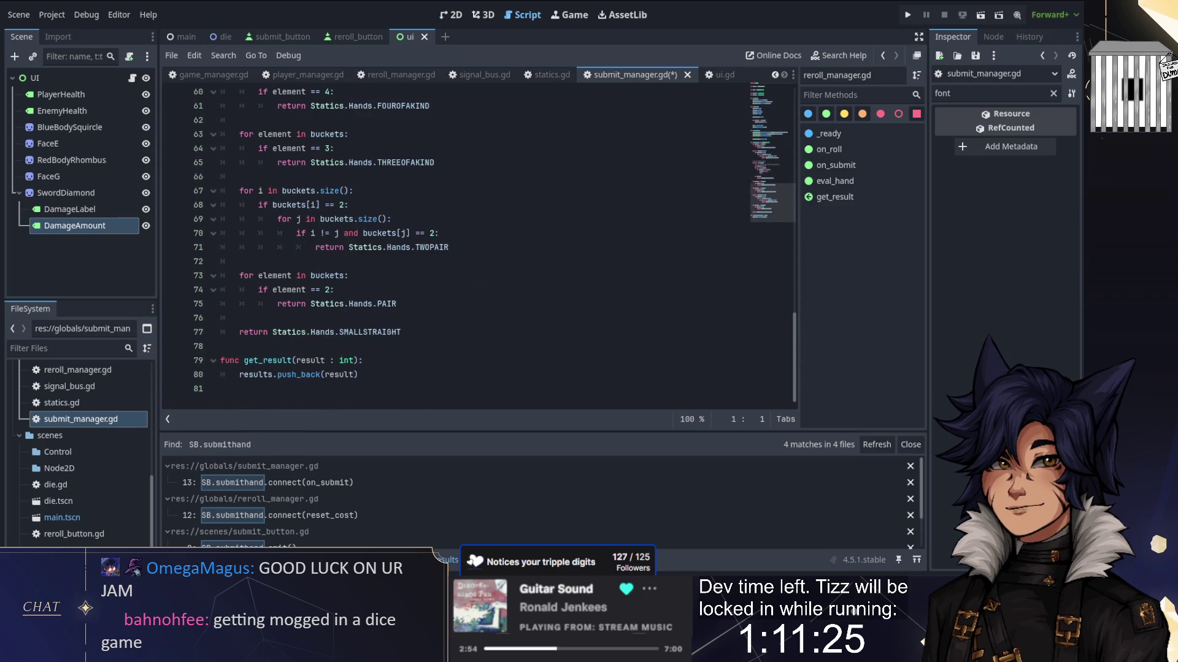
left_click(446, 559)
scroll(478, 301, "up", 13)
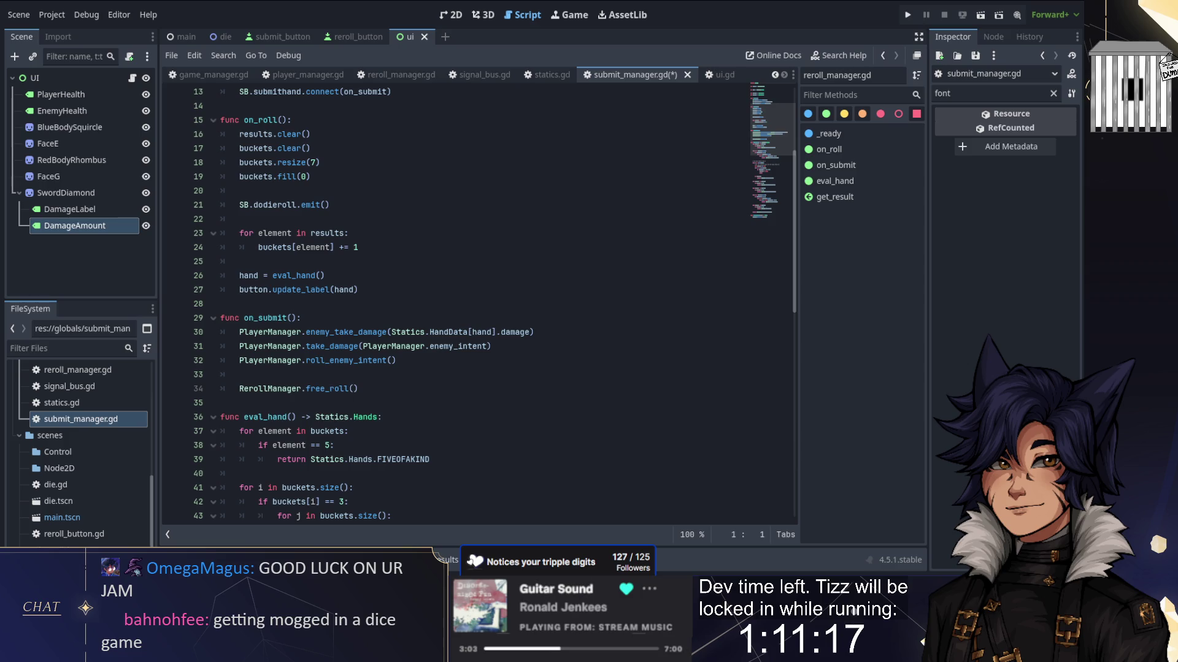
left_click_drag(358, 389, 240, 389)
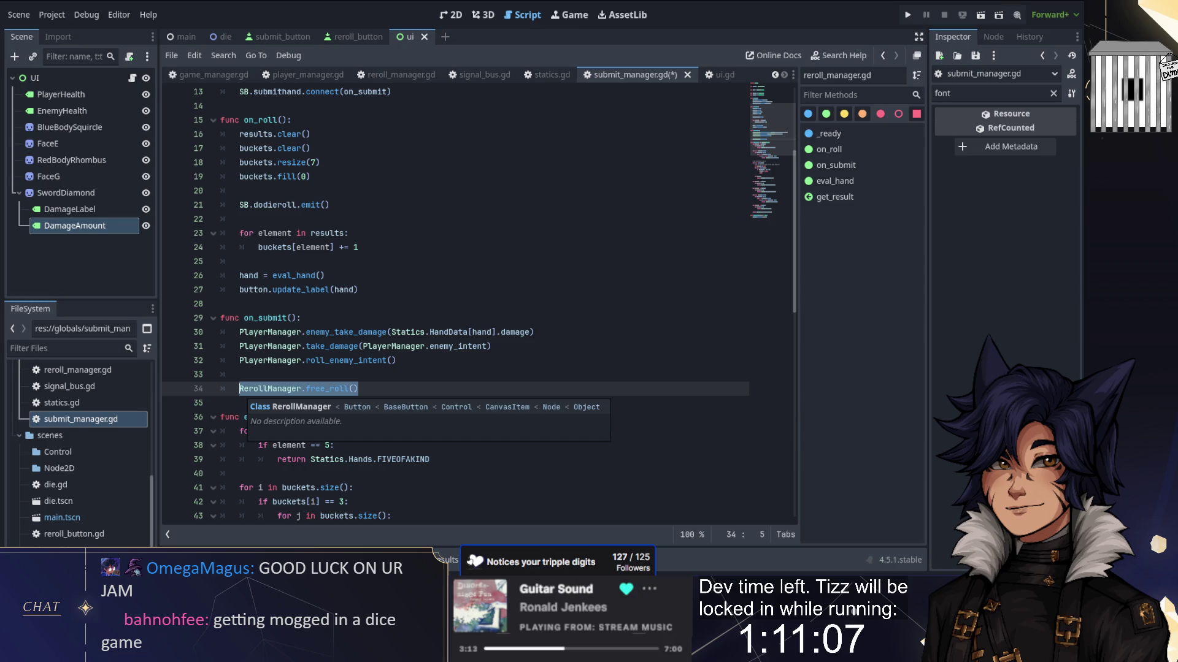
left_click(302, 76)
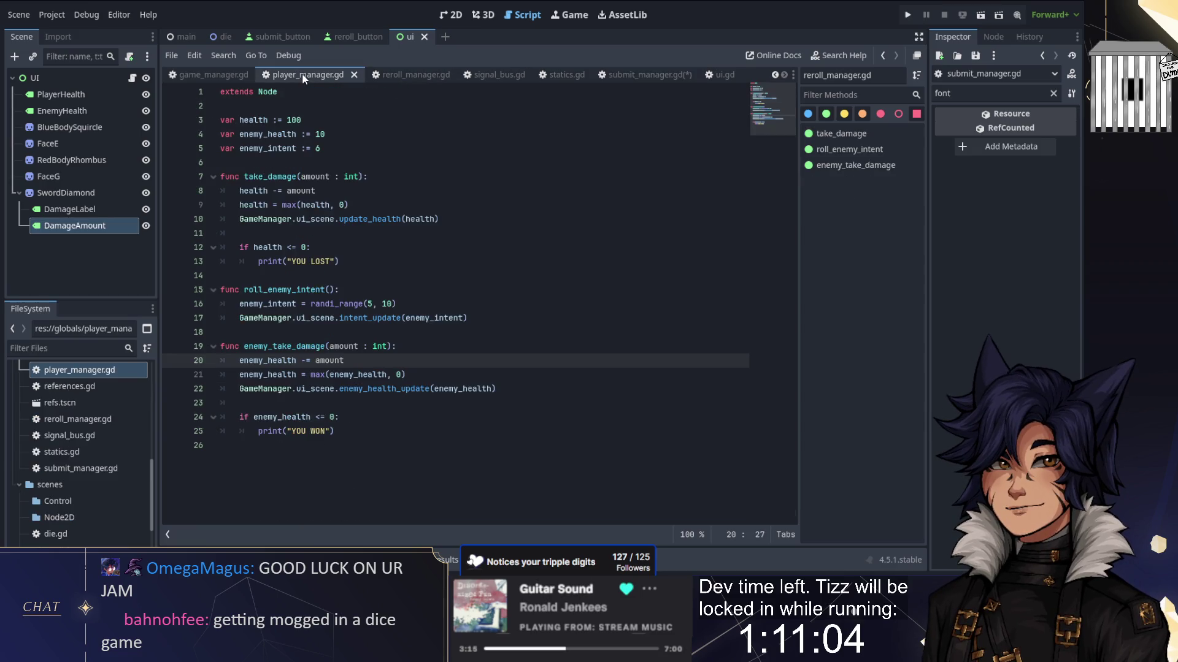
left_click(626, 74)
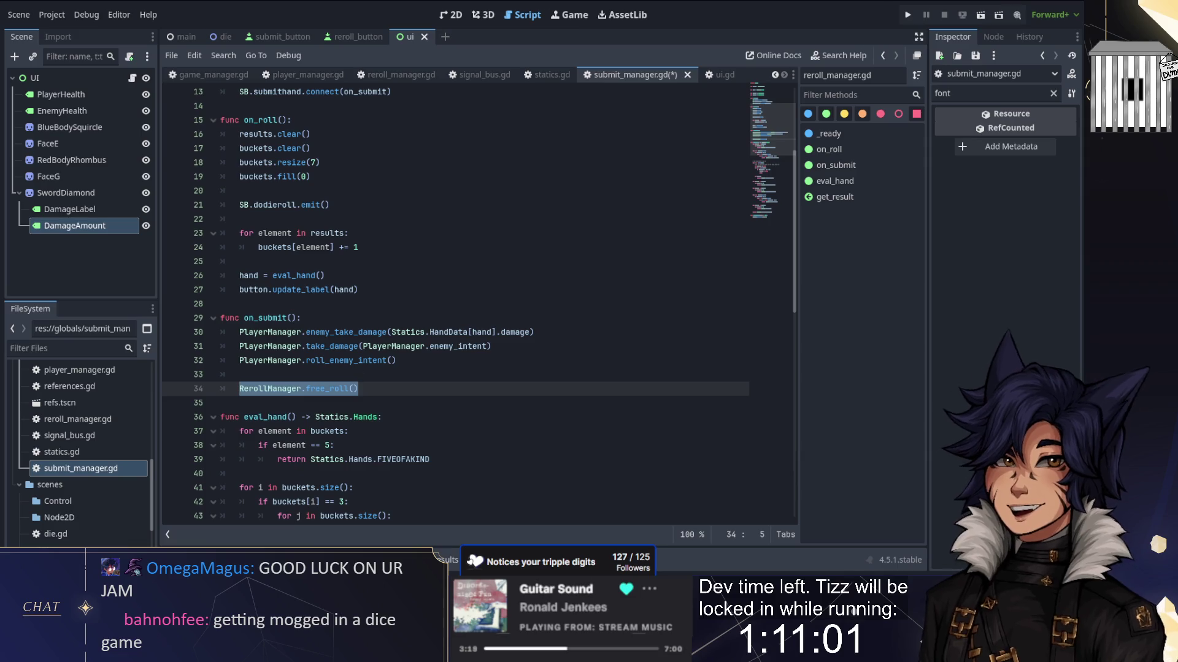
left_click(205, 79)
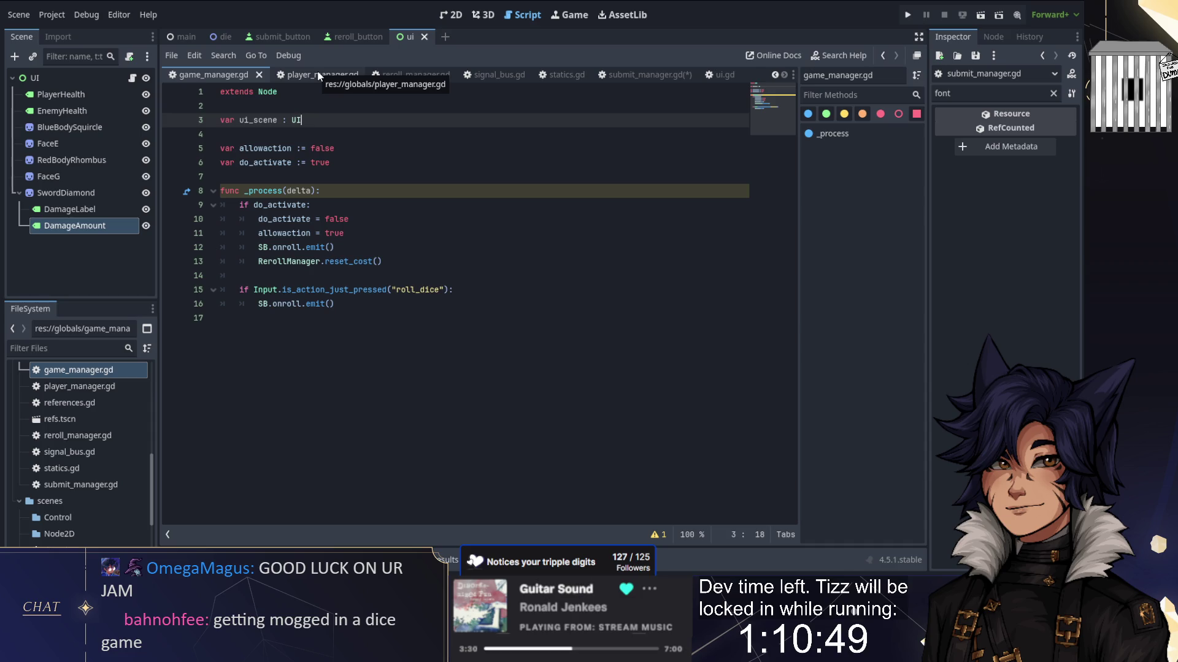
left_click(318, 75)
left_click(630, 75)
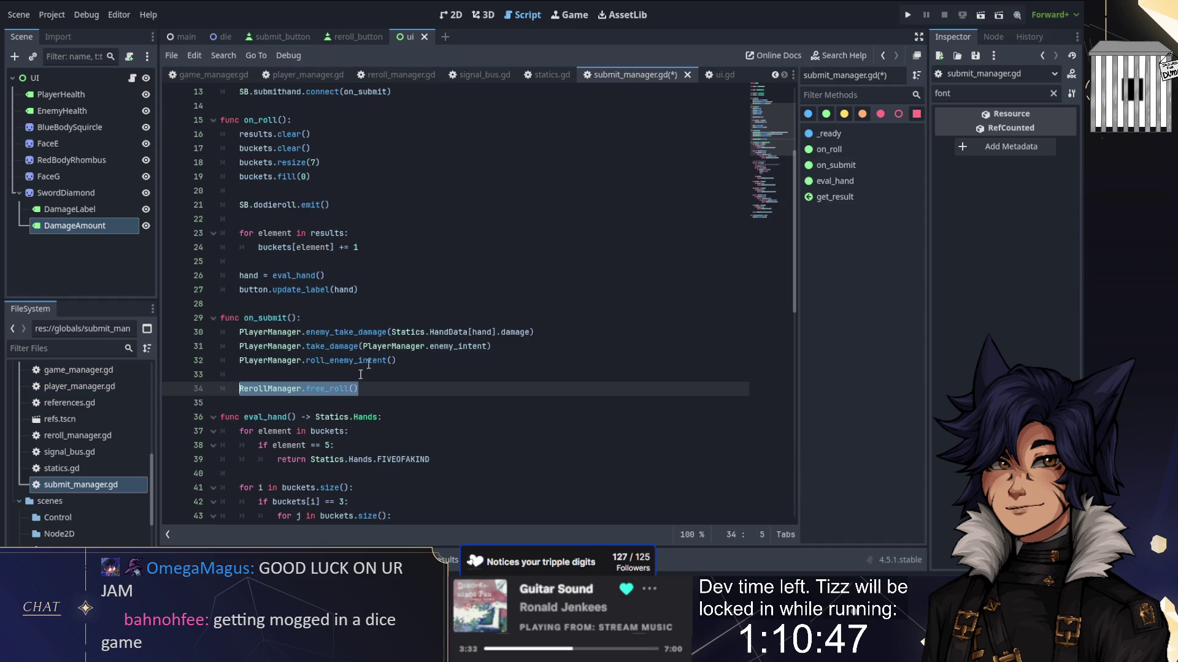
Step: Replace free_roll() on line 34 with free = true
left_click_drag(383, 388, 305, 388)
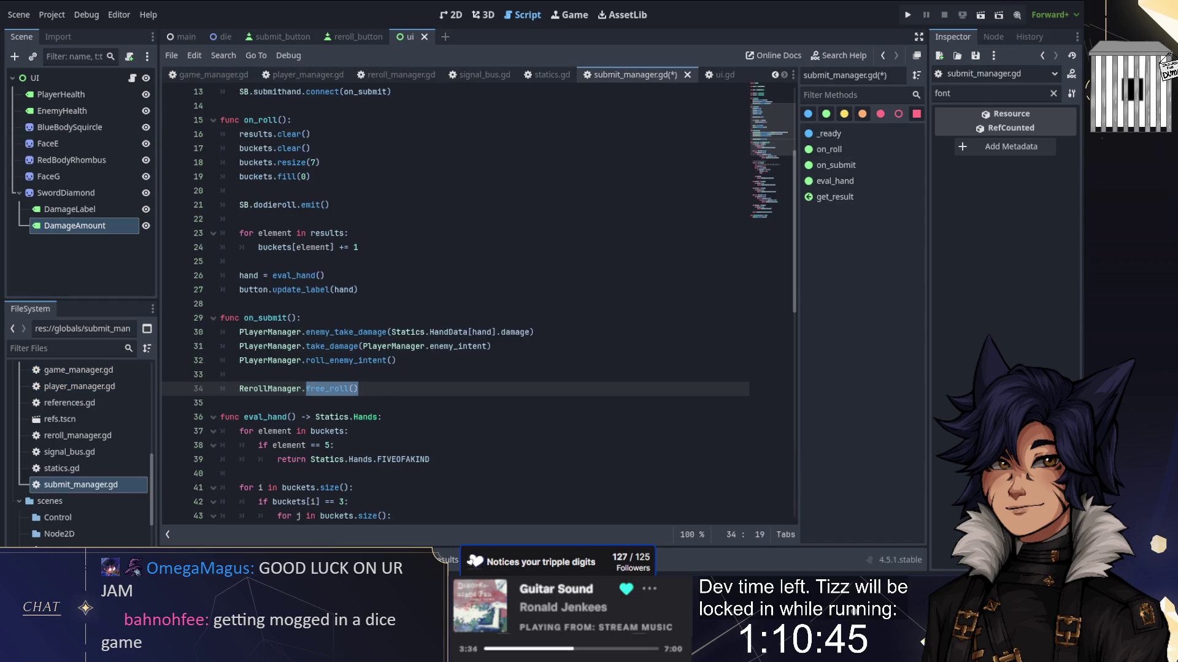
type("free = true")
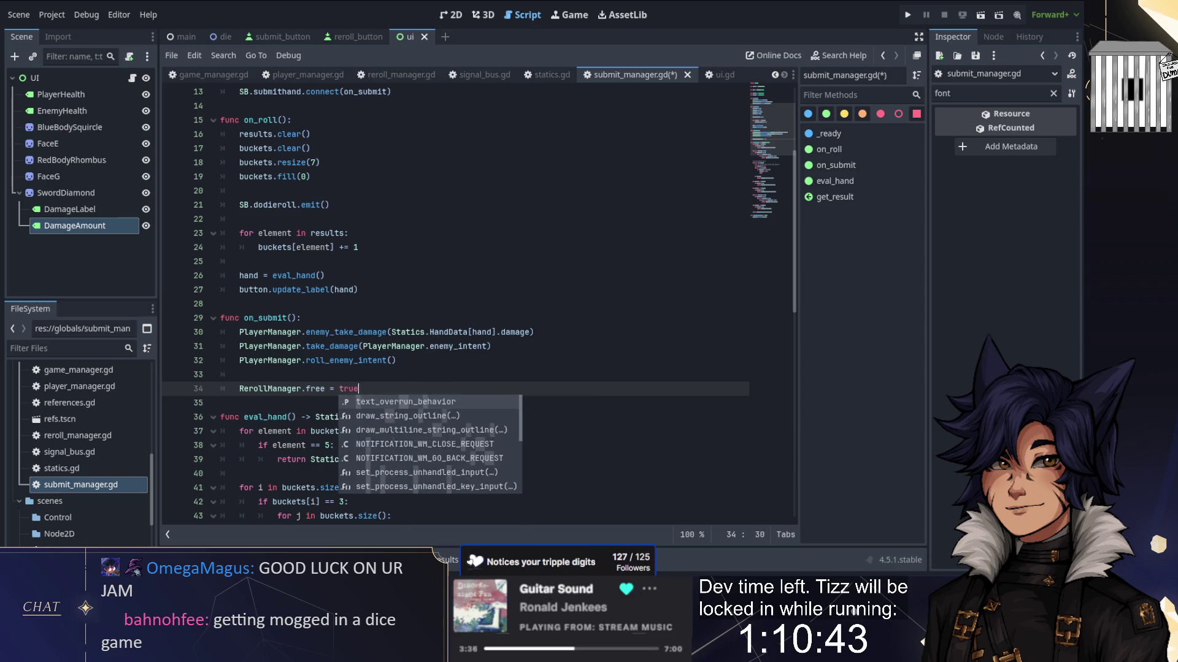
key("Escape")
key("Return")
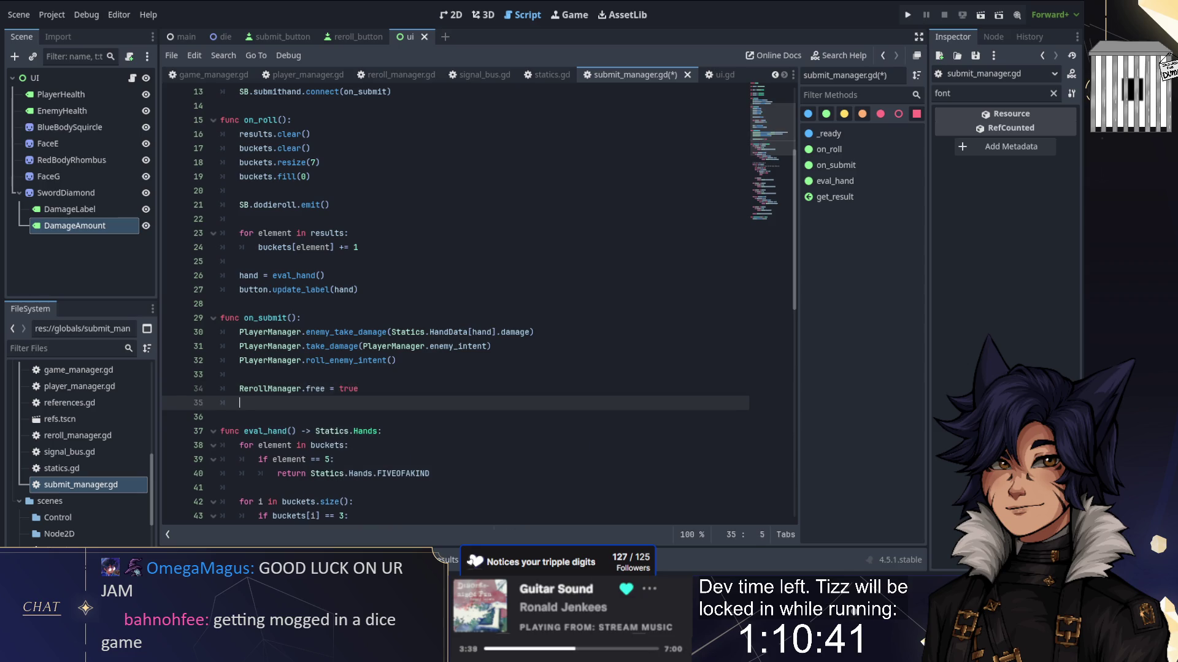
Step: Add an SB.onroll.emit() line below it
type("SB.")
key("Down")
key("Return")
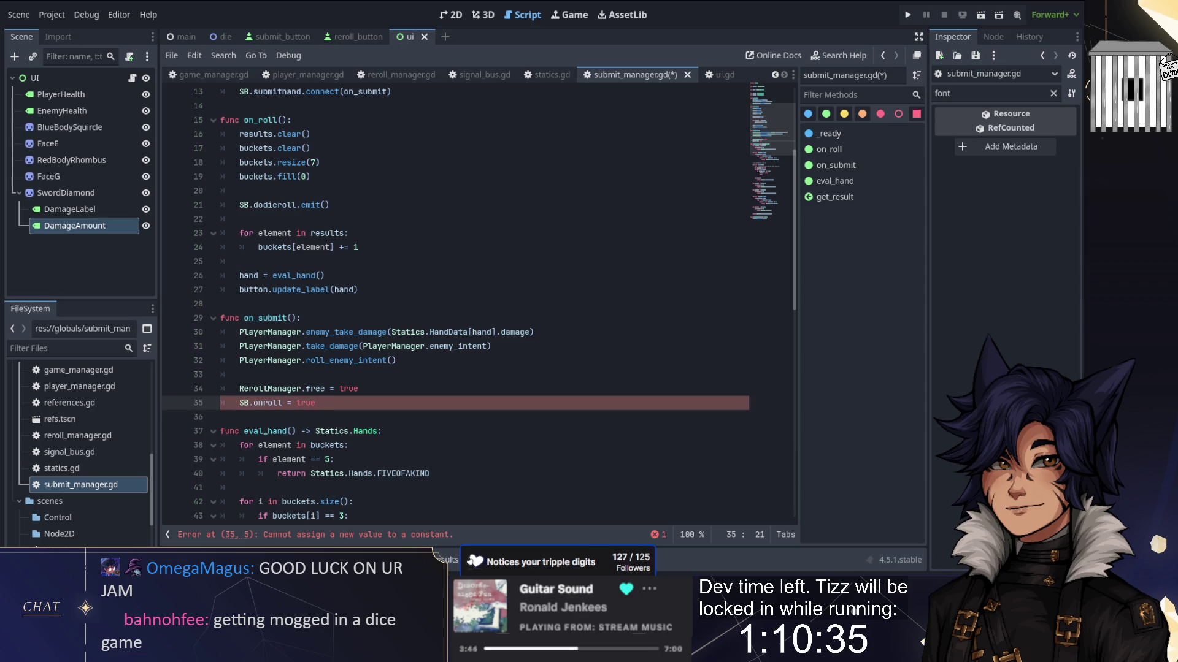
key("BackSpace")
key("BackSpace")
key("BackSpace")
type("mit()")
key("Return")
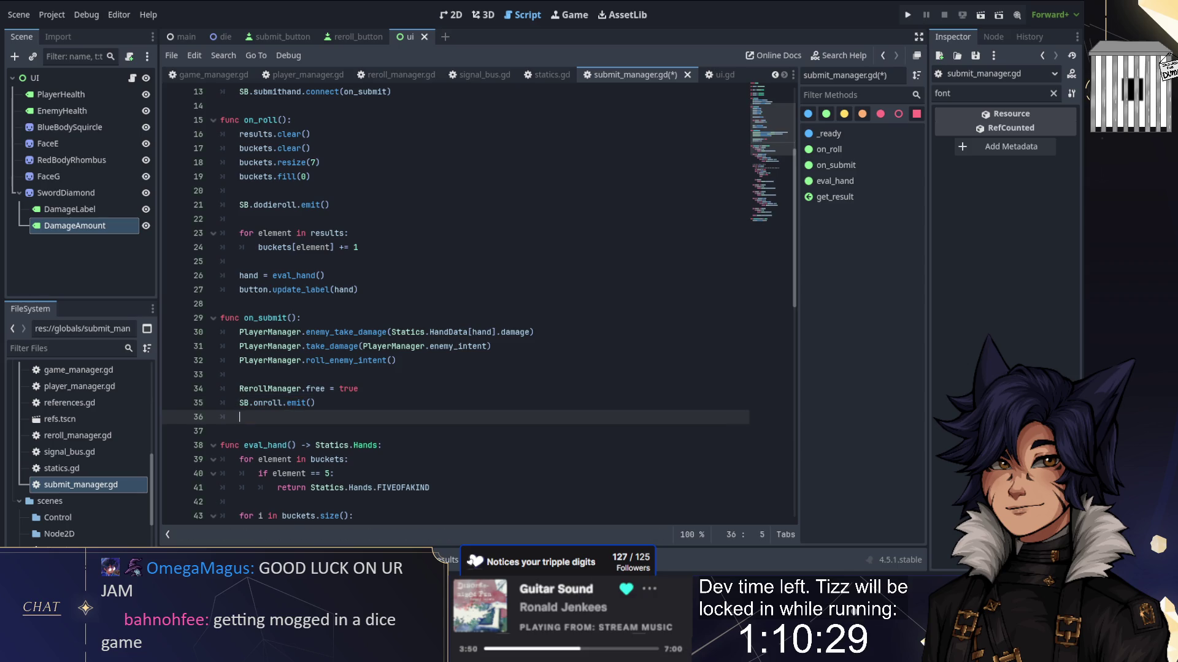
Step: Add RerollManager.reset_cost() on the next line and save submit_manager.gd
type("Rer")
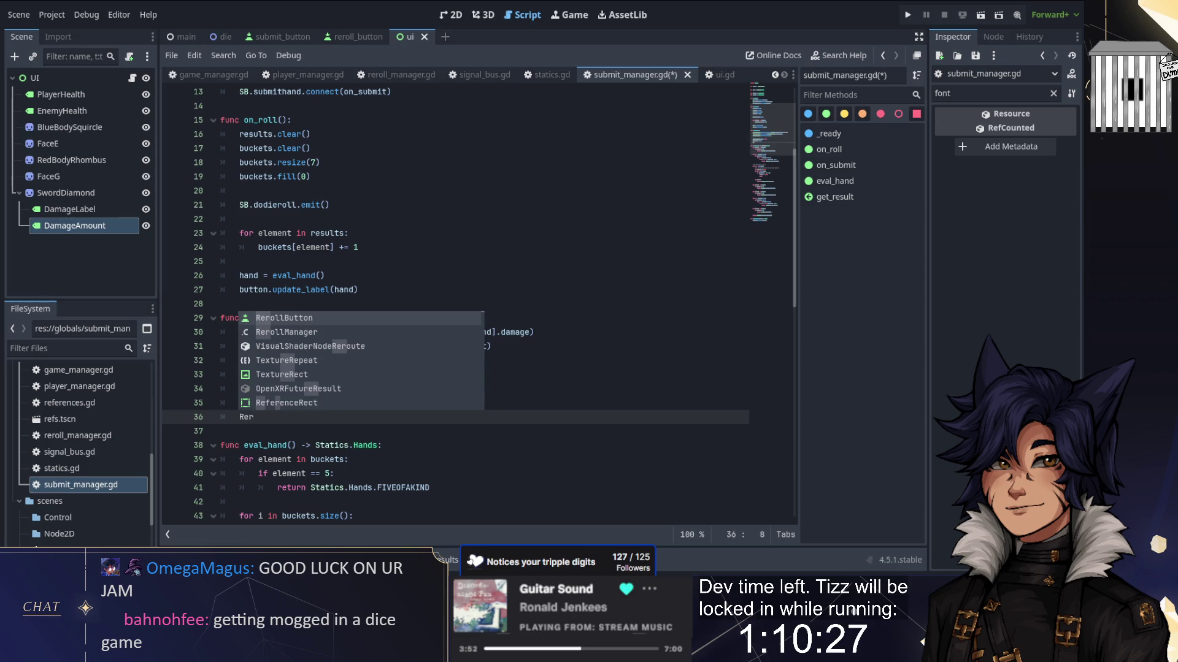
key("Return")
type(".")
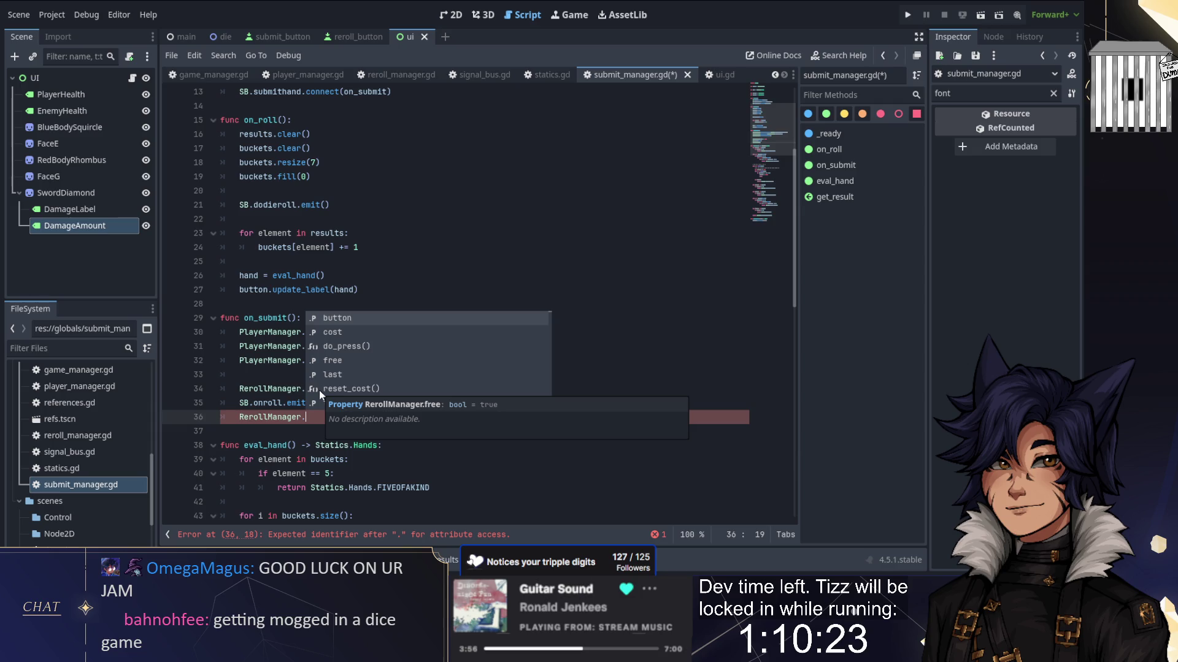
key("BackSpace")
type(".reset")
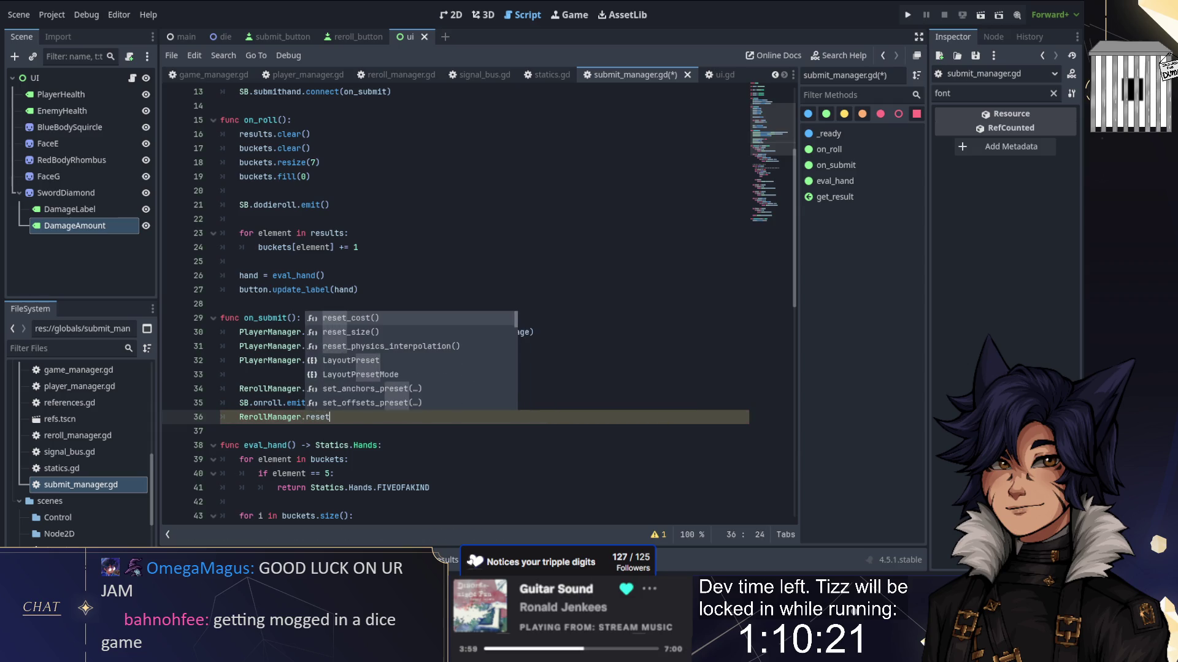
key("Return")
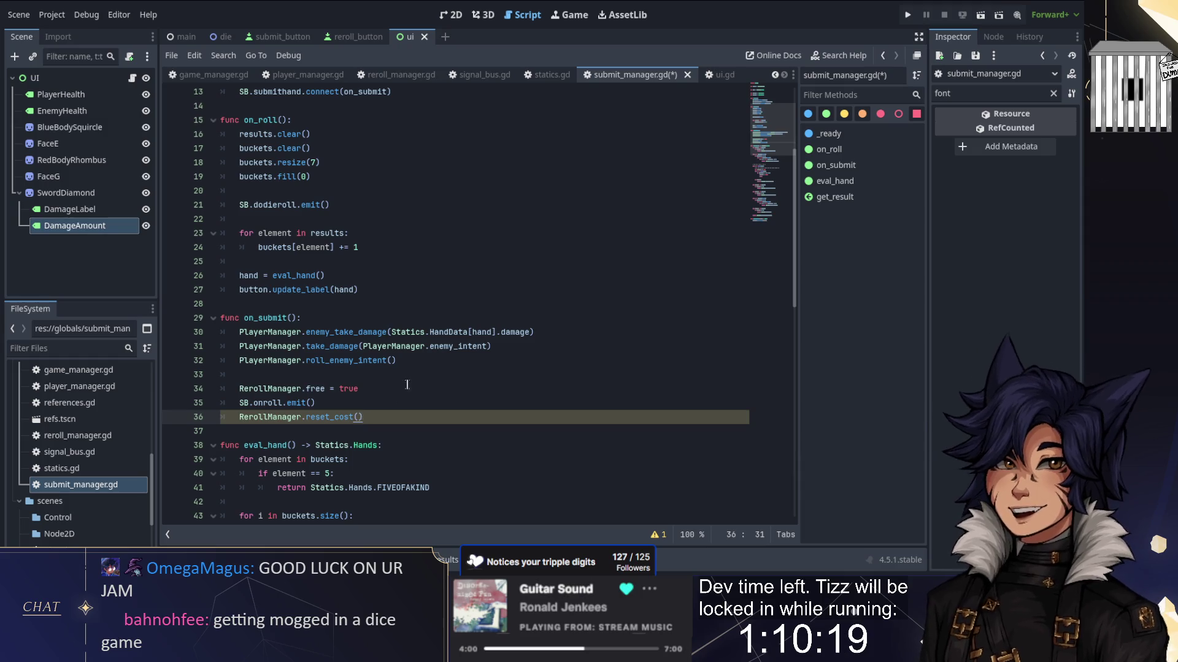
key("ctrl+s")
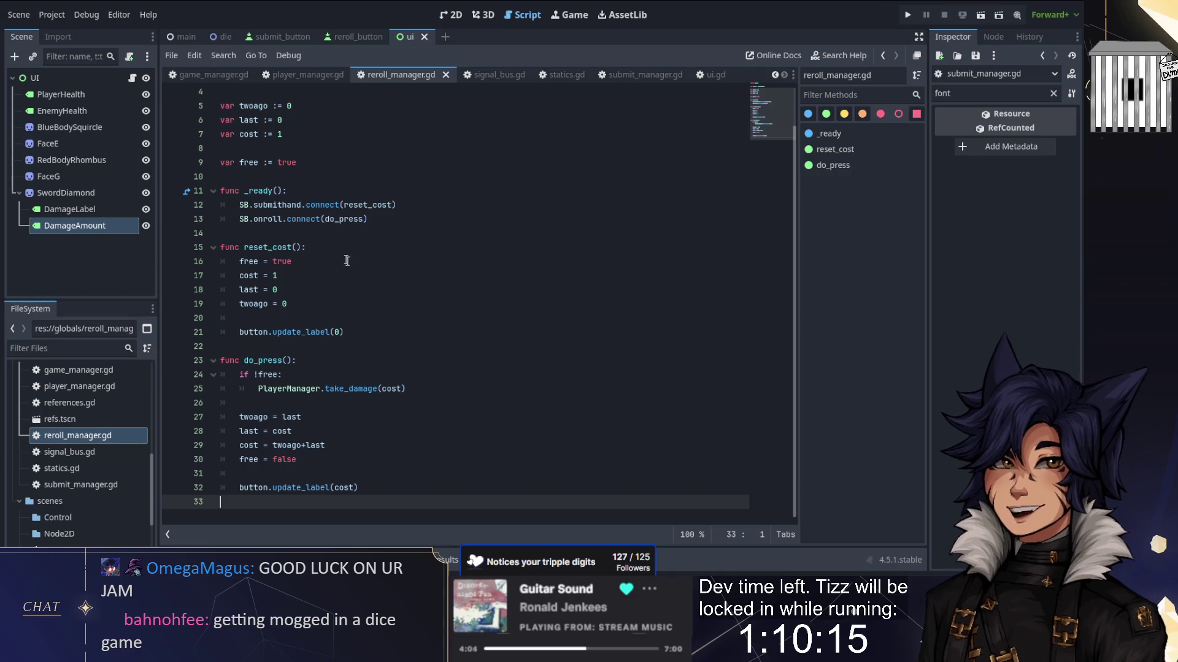
Step: Remove the submithand reset_cost connection from _ready in reroll_manager.gd and save
left_click(417, 195)
key("Down")
key("ctrl+x")
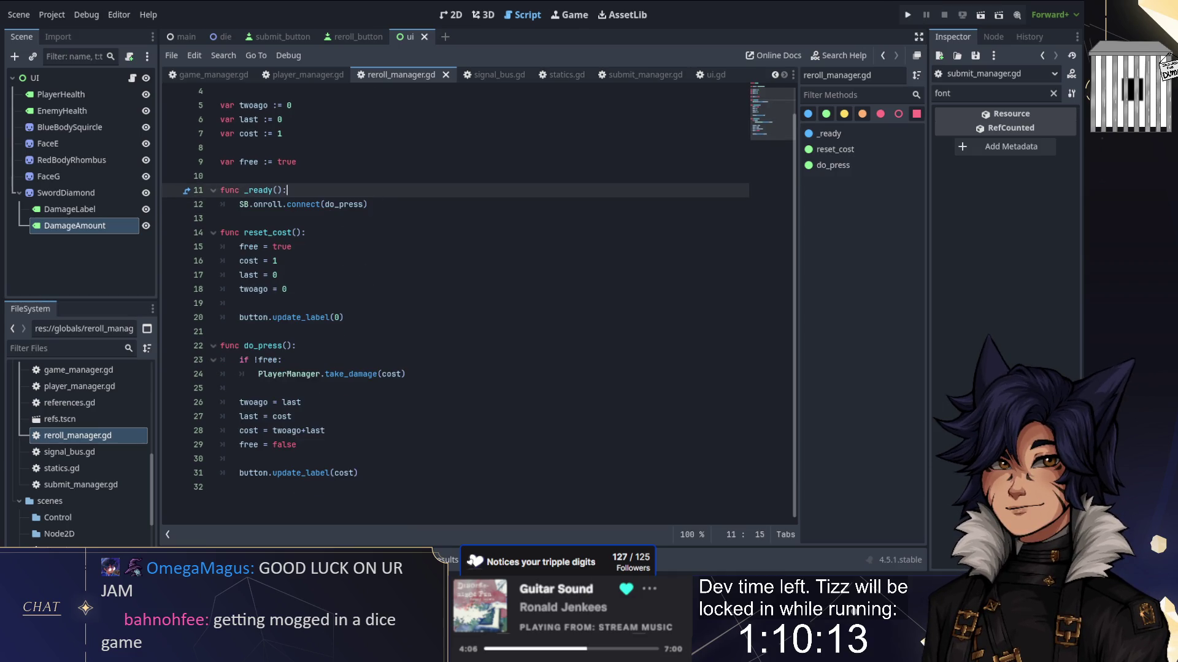
key("ctrl+s")
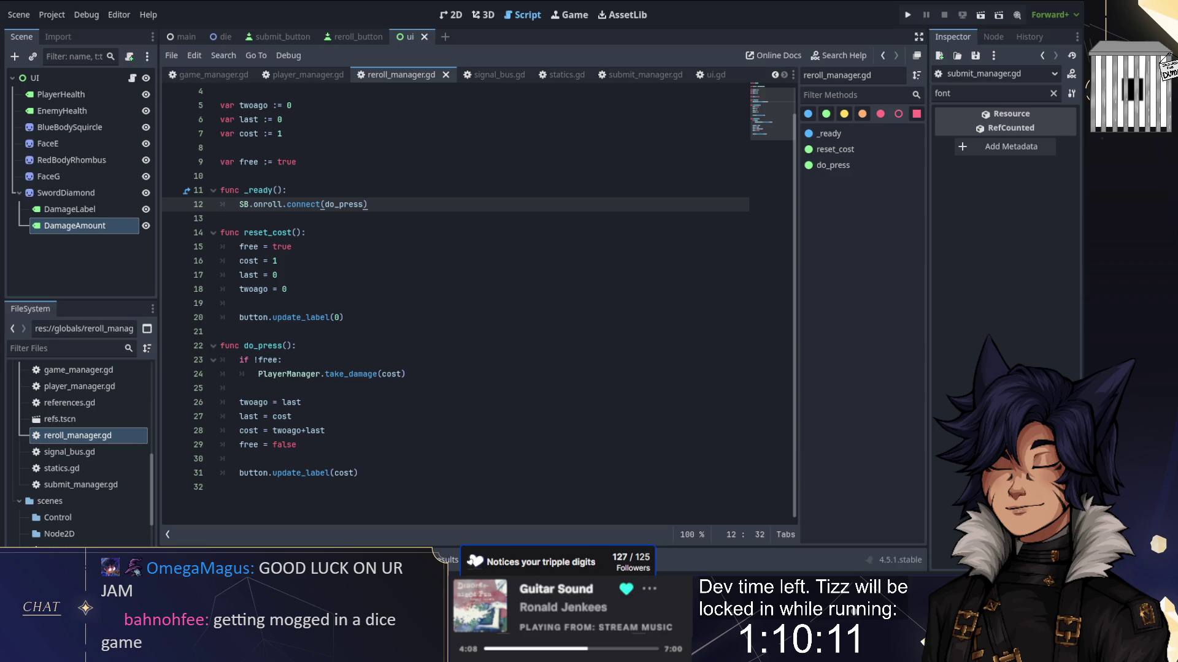
Step: Run the game, submit ten hands past the enemy's defeat, stop it, and reopen player_manager.gd
left_click(906, 17)
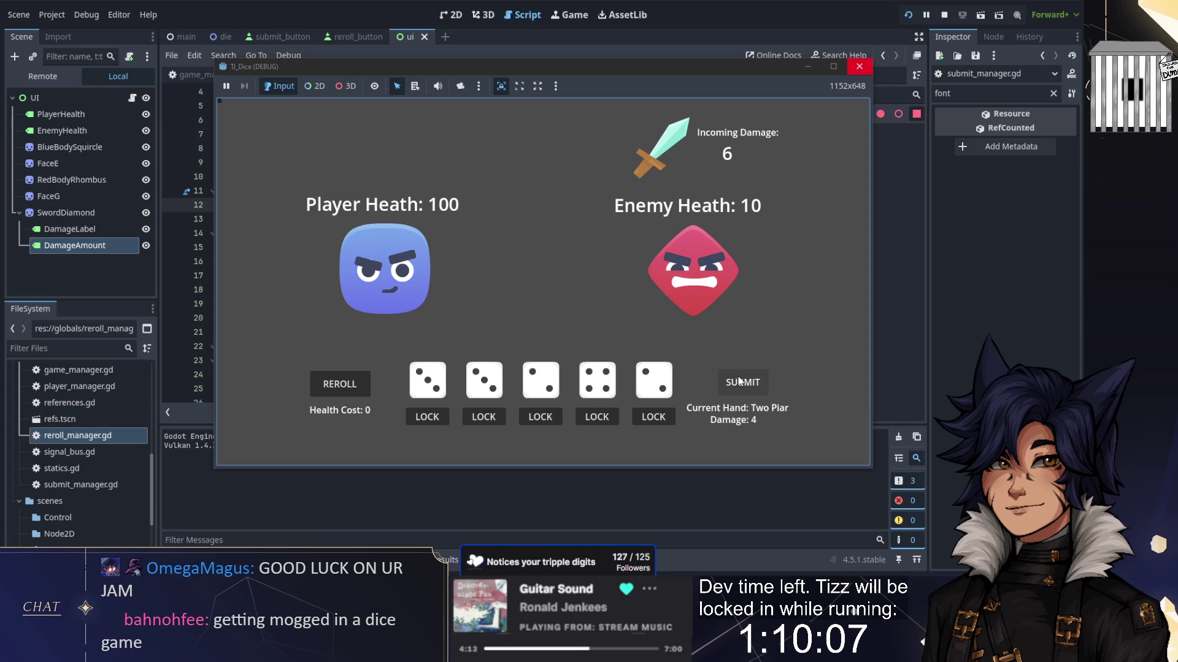
left_click(742, 384)
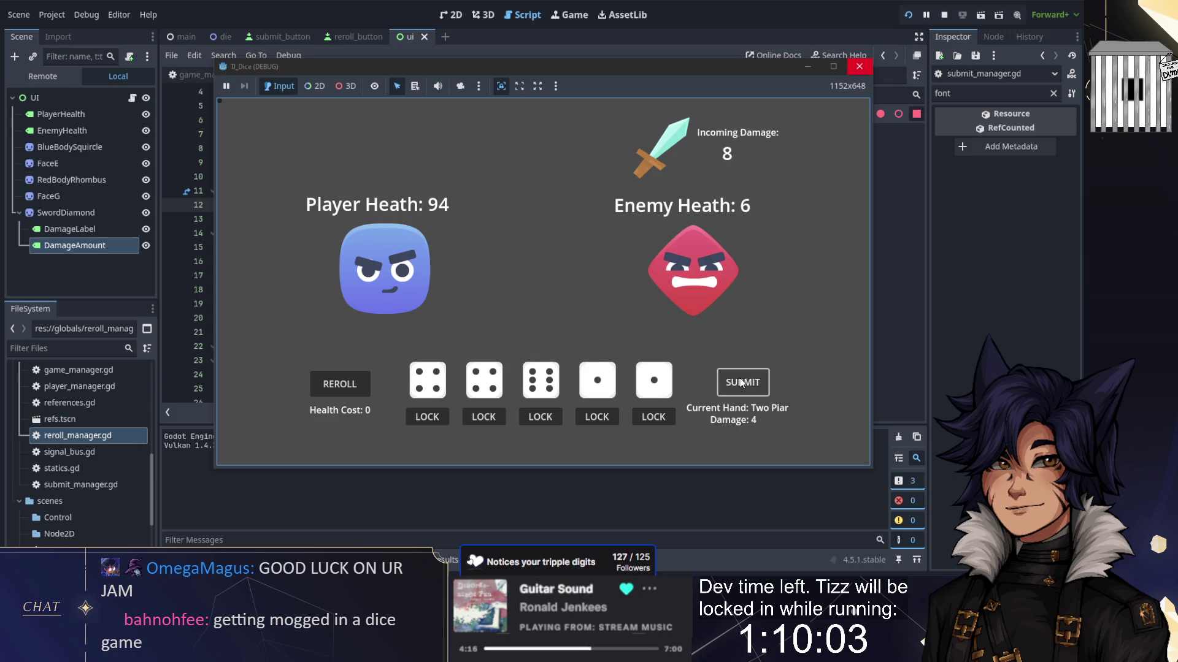
left_click(741, 384)
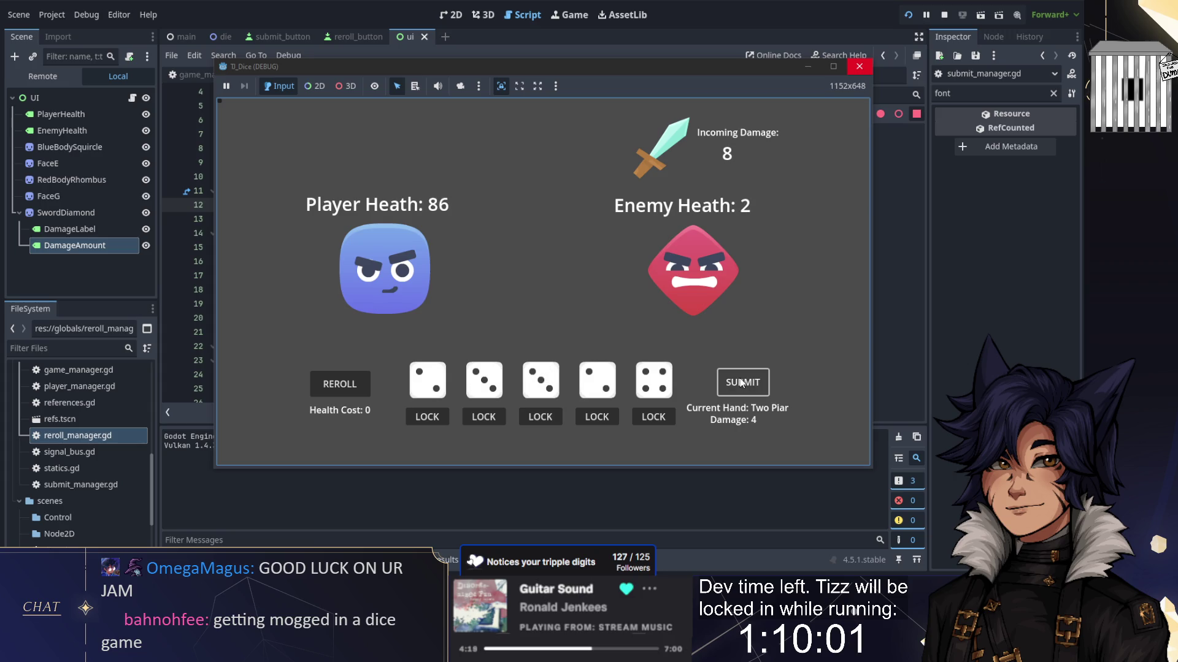
left_click(741, 383)
left_click(741, 383)
left_click(742, 384)
left_click(742, 383)
left_click(741, 383)
left_click(741, 383)
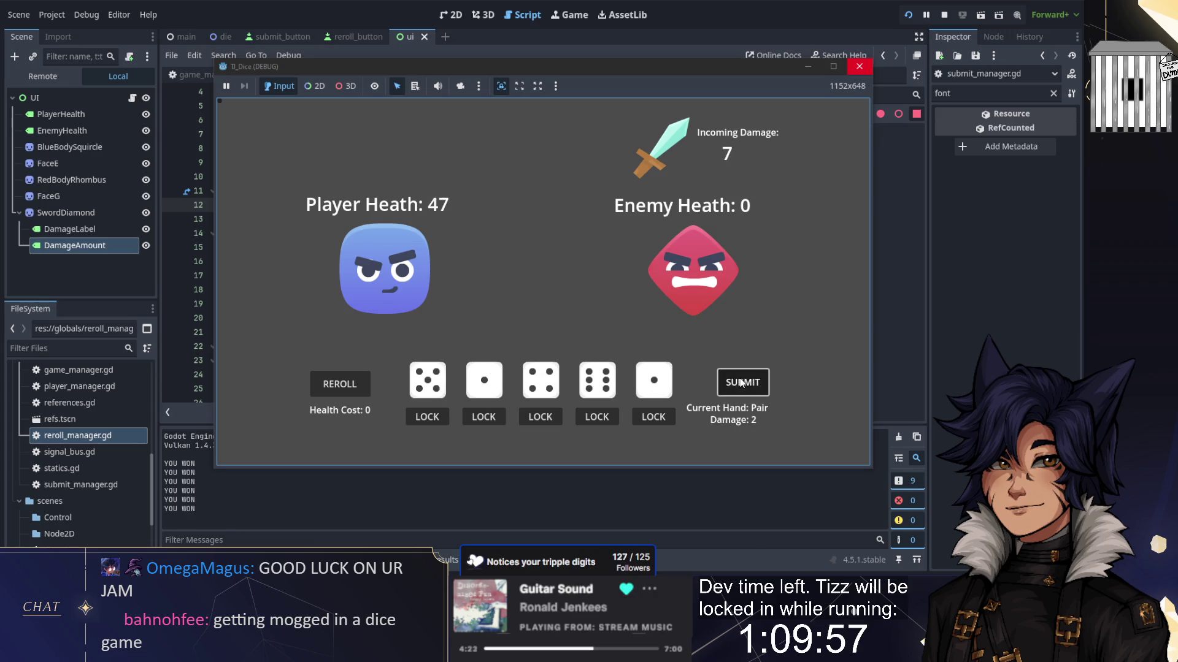
left_click(741, 383)
left_click(742, 383)
left_click(742, 383)
left_click(741, 383)
left_click(944, 15)
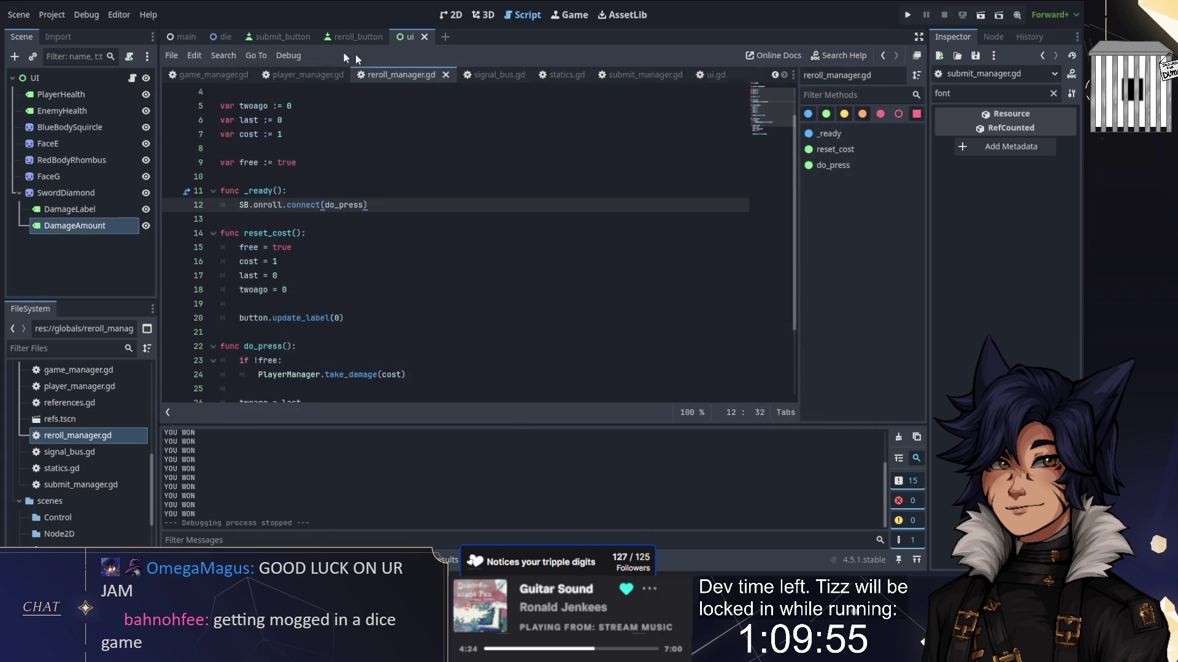
left_click(303, 74)
Step: Change enemy_health's starting value from 10 to 20 and save player_manager.gd
left_click(320, 134)
key("BackSpace")
type("2")
key("ctrl+s")
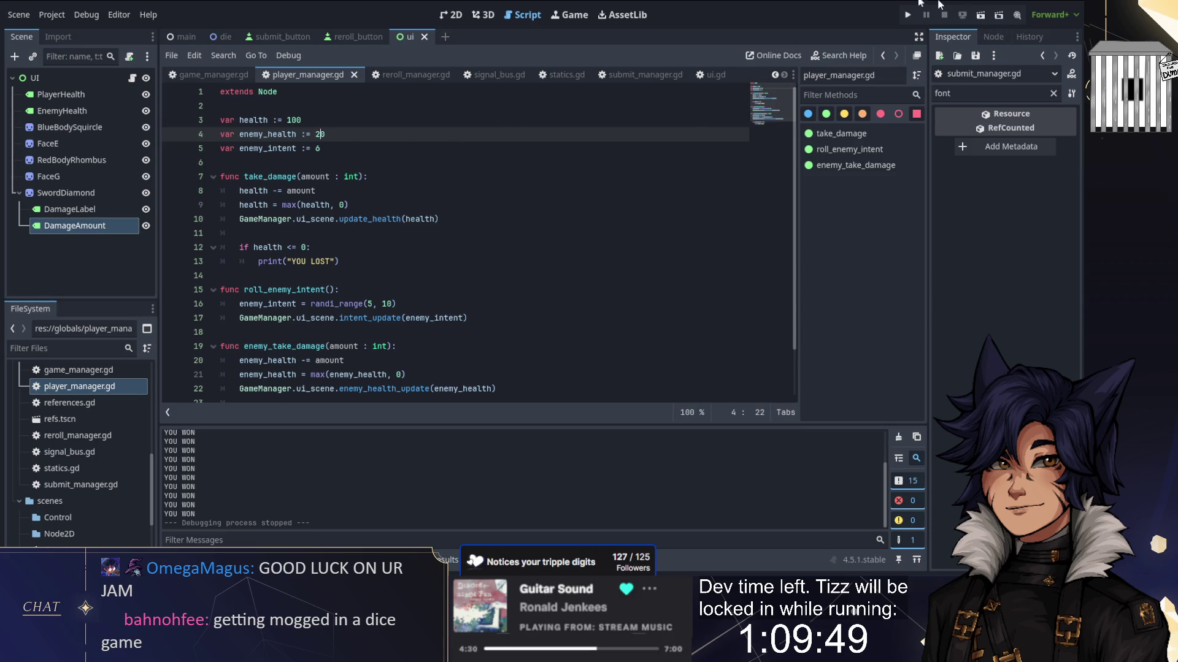
Step: Launch the game, lock four dice, reroll the first, and submit a straight
left_click(907, 15)
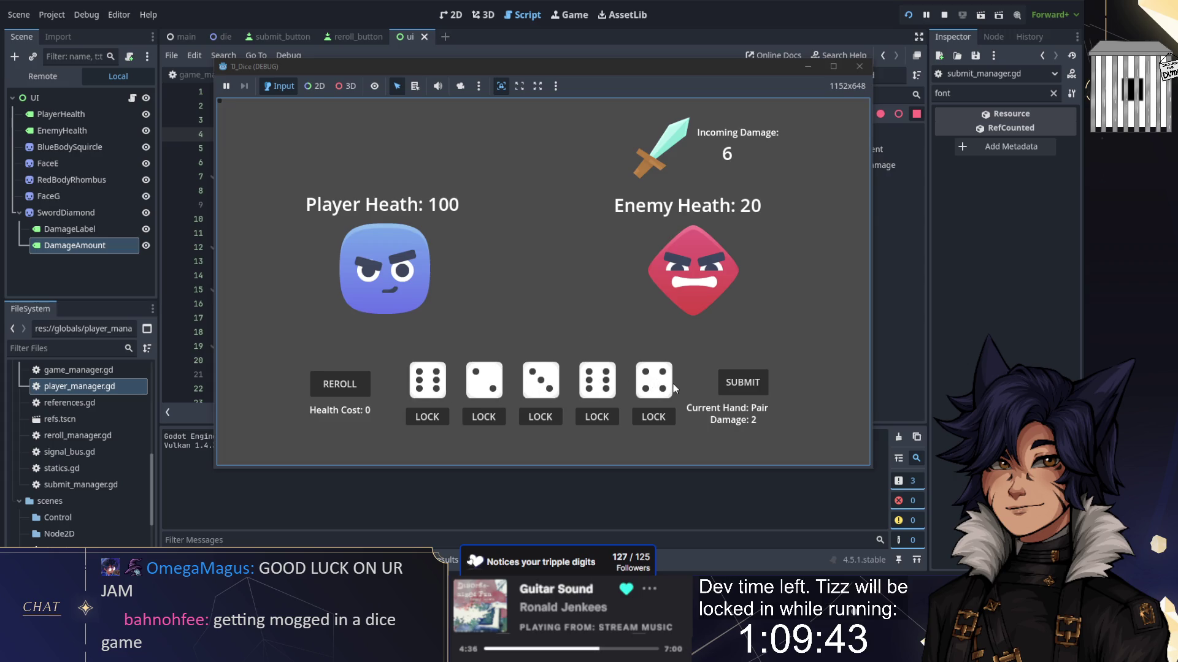
left_click(481, 417)
left_click(540, 417)
left_click(638, 419)
left_click(597, 418)
left_click(359, 387)
left_click(743, 383)
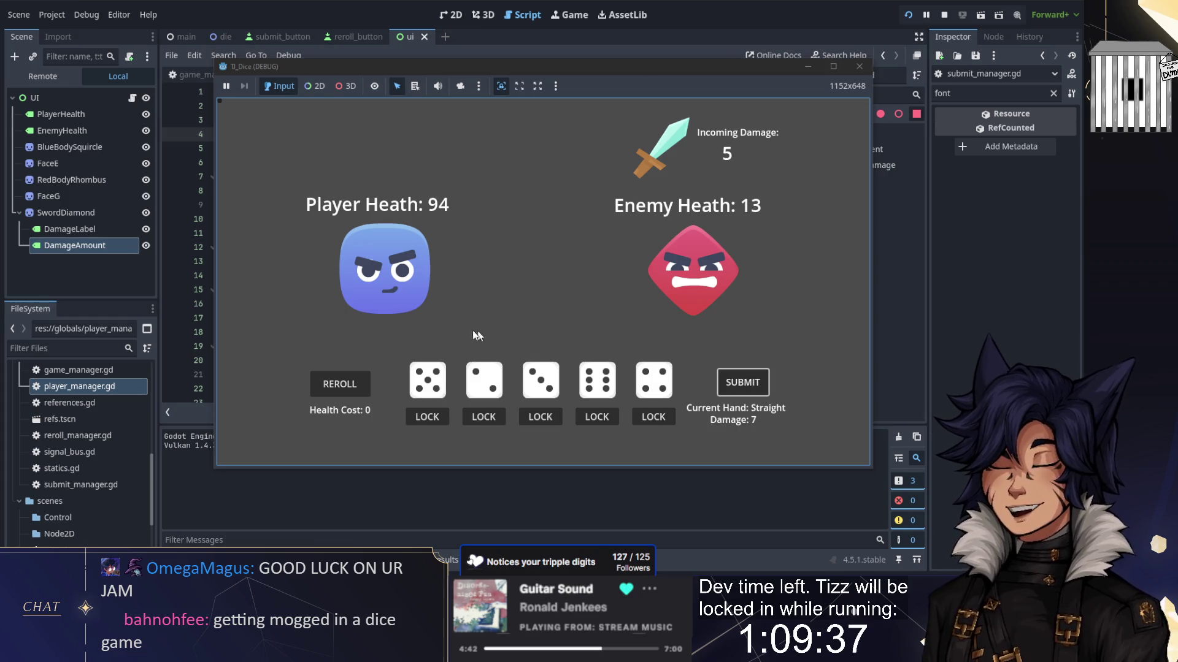
Step: Play two more rounds of locking and rerolling dice, submitting a two pair hand
left_click(483, 417)
left_click(540, 417)
left_click(652, 417)
left_click(743, 382)
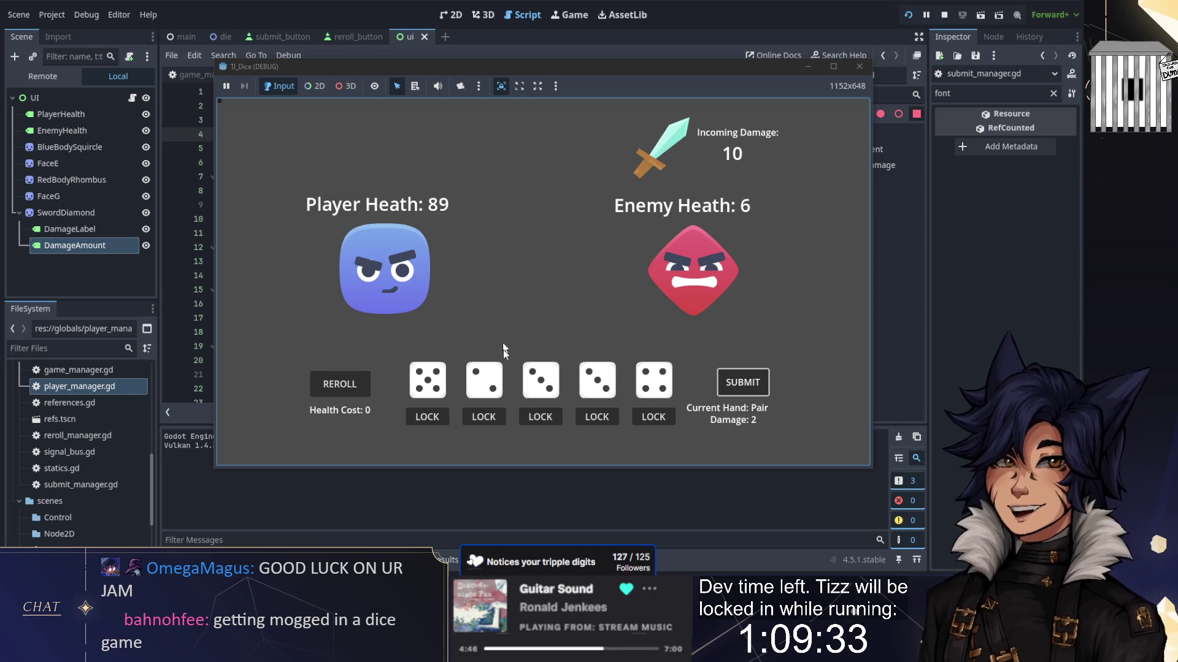
left_click(539, 417)
left_click(597, 417)
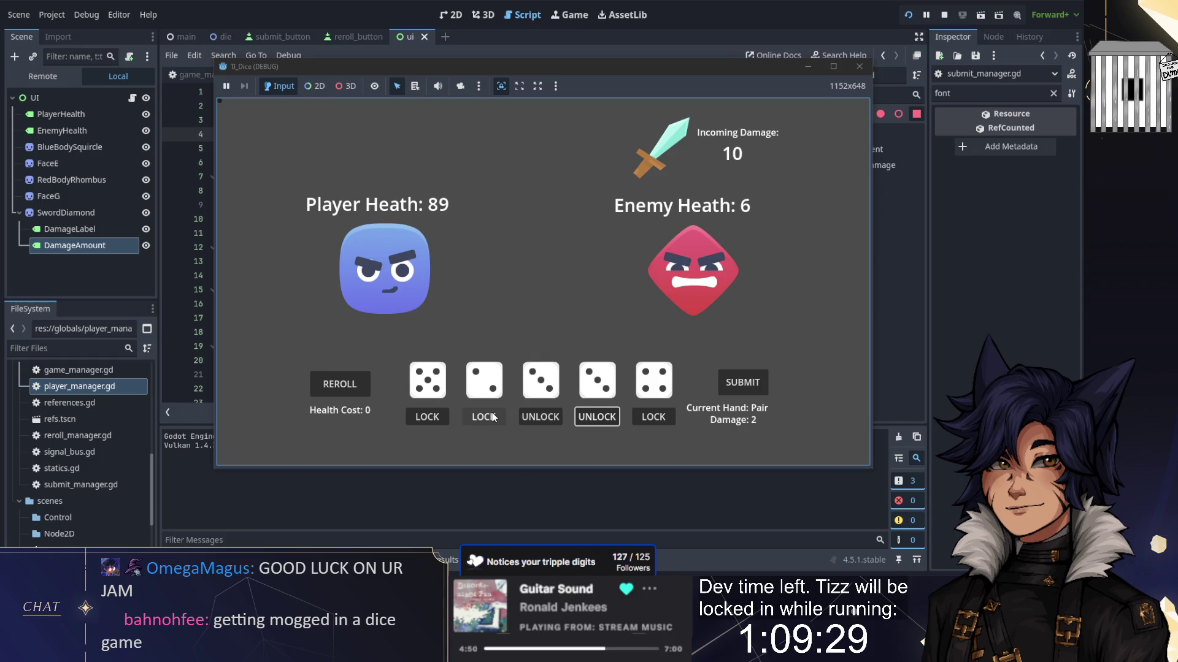
left_click(649, 416)
left_click(486, 417)
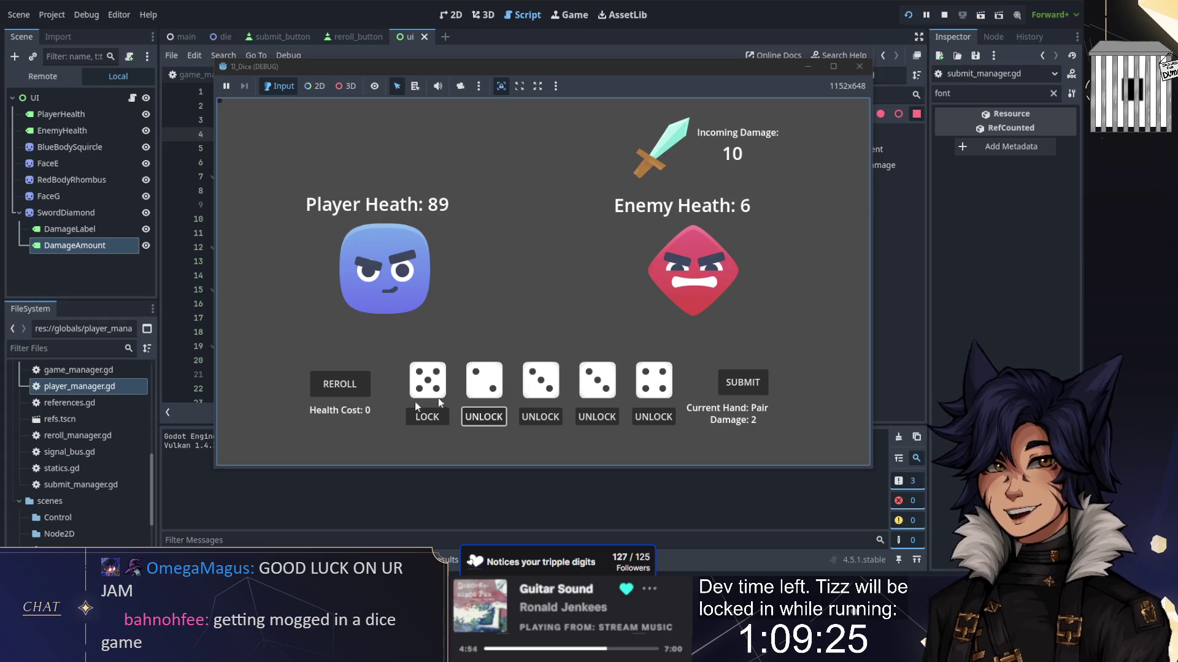
left_click(344, 388)
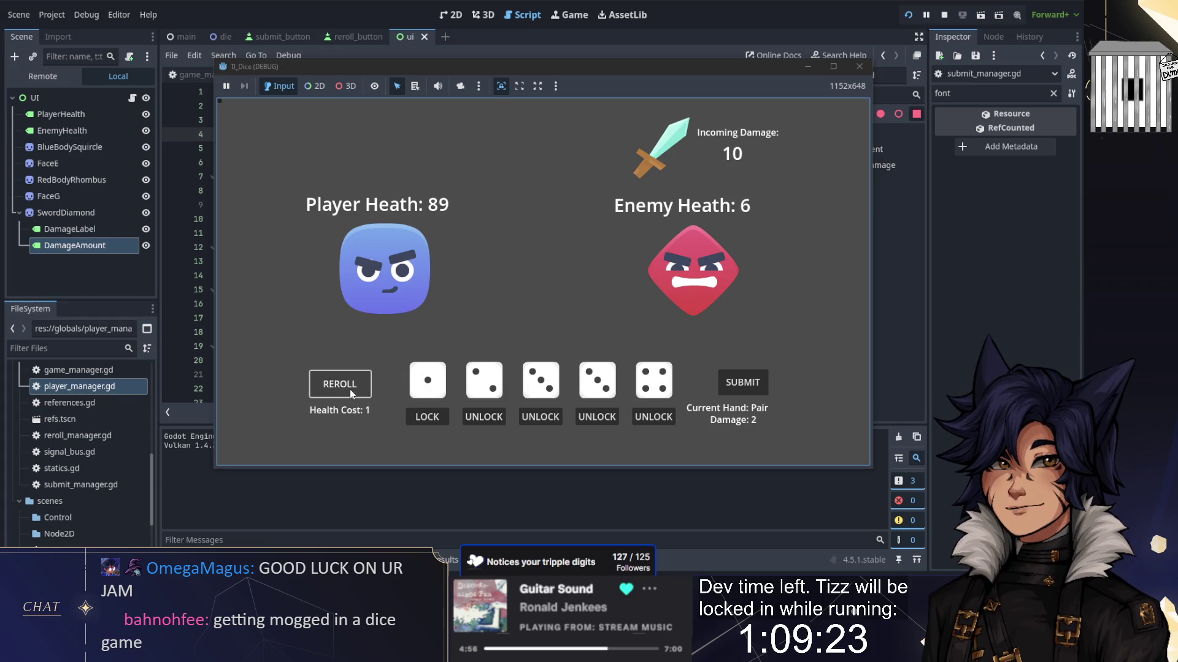
left_click(351, 393)
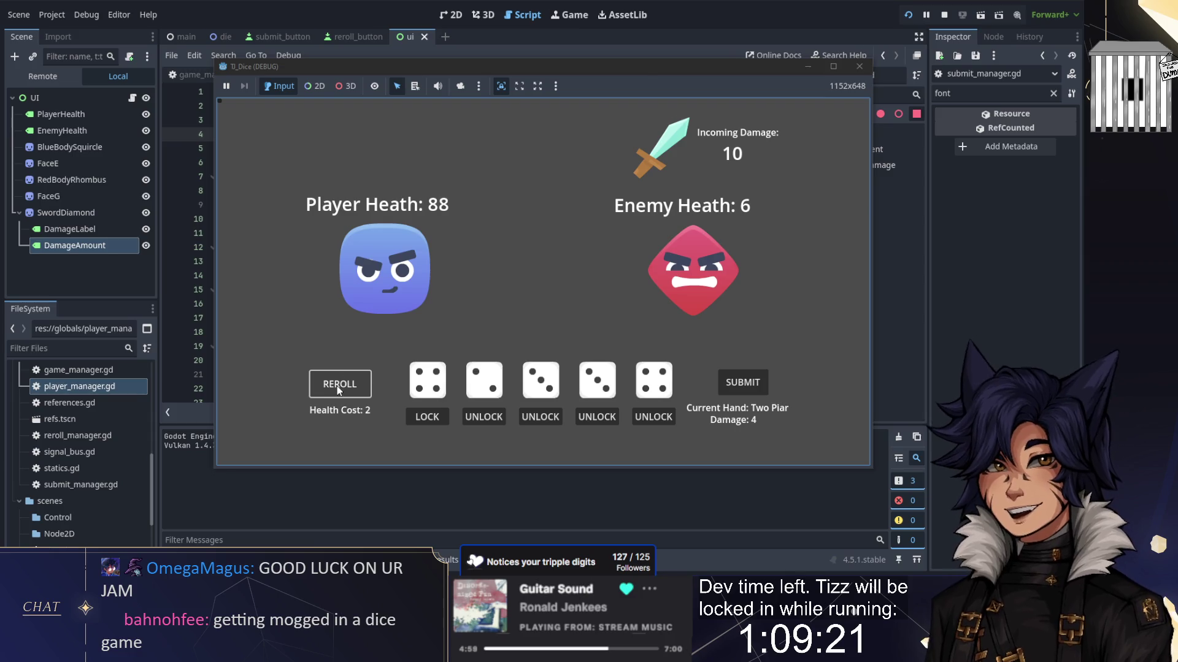
left_click(734, 383)
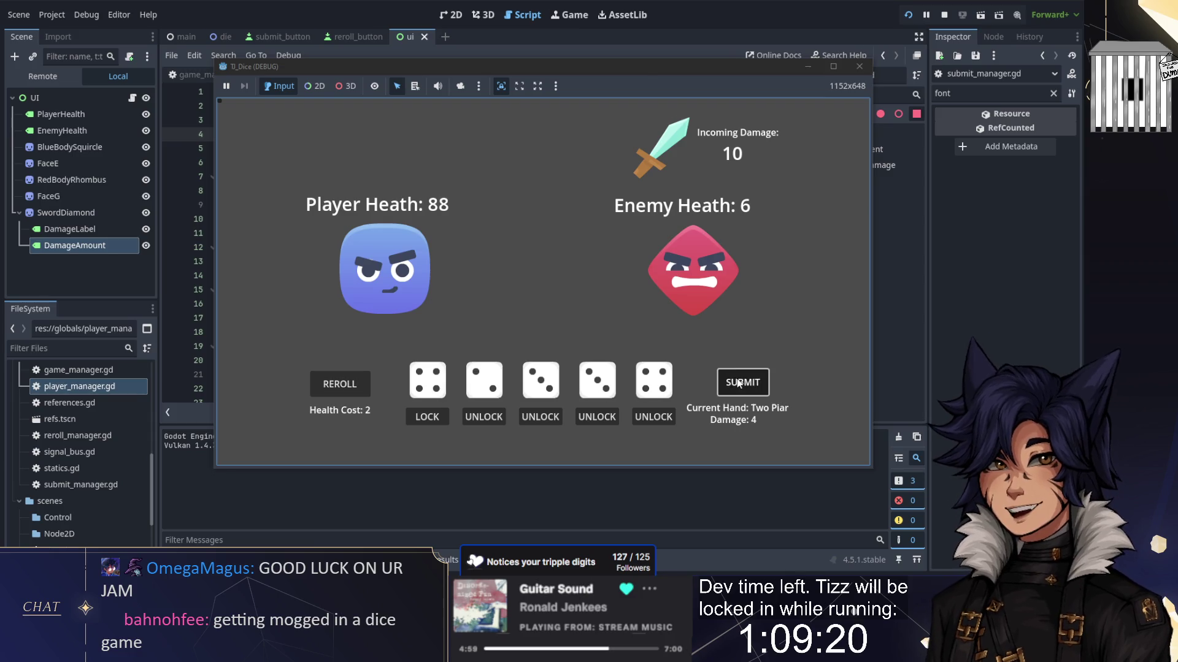
Step: Lock and reroll dice for a final hand that brings the enemy to 0
left_click(540, 417)
left_click(597, 417)
left_click(653, 417)
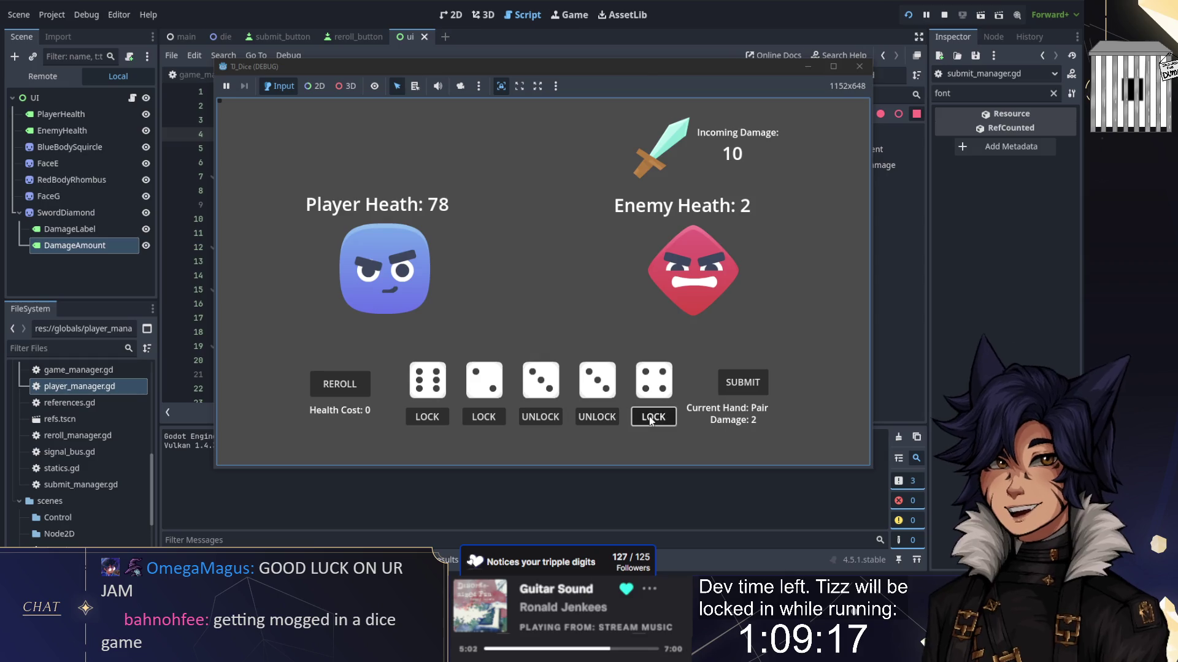
left_click(341, 384)
left_click(427, 417)
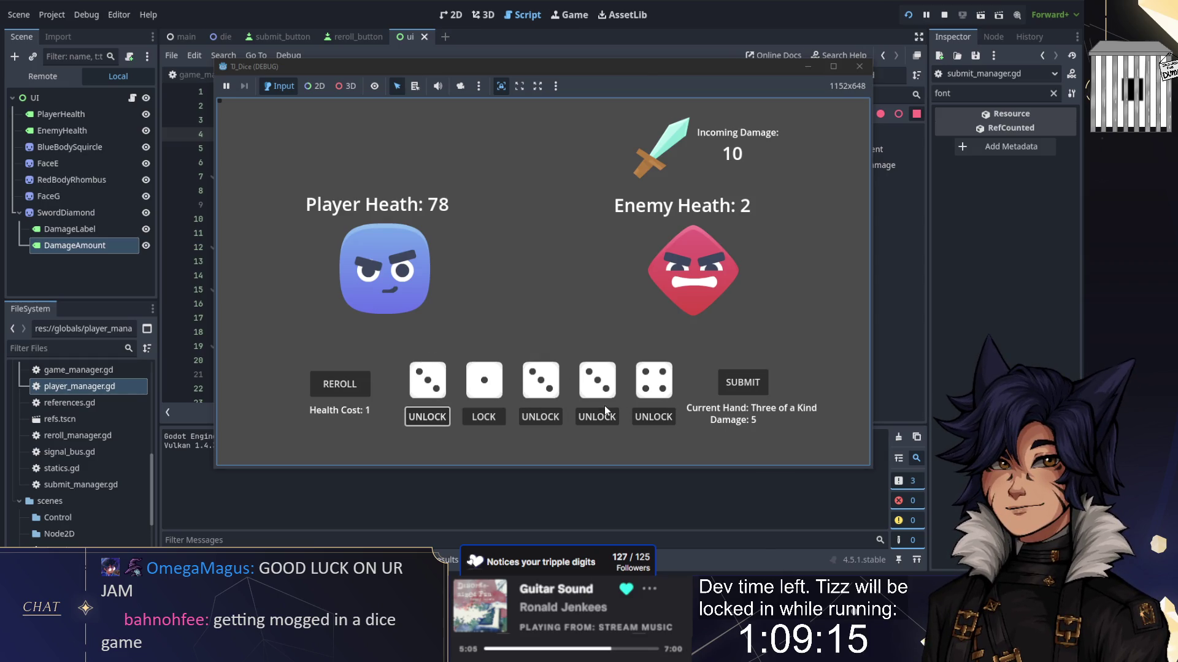
left_click(478, 419)
left_click(321, 389)
left_click(321, 388)
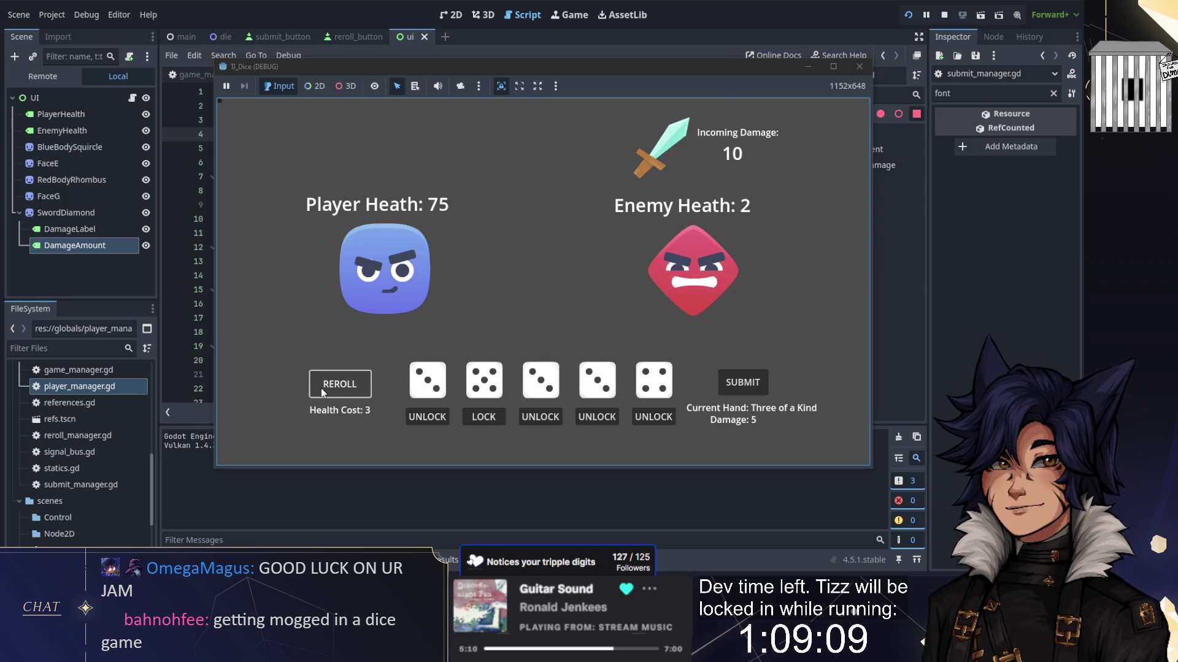
left_click(322, 388)
left_click(750, 386)
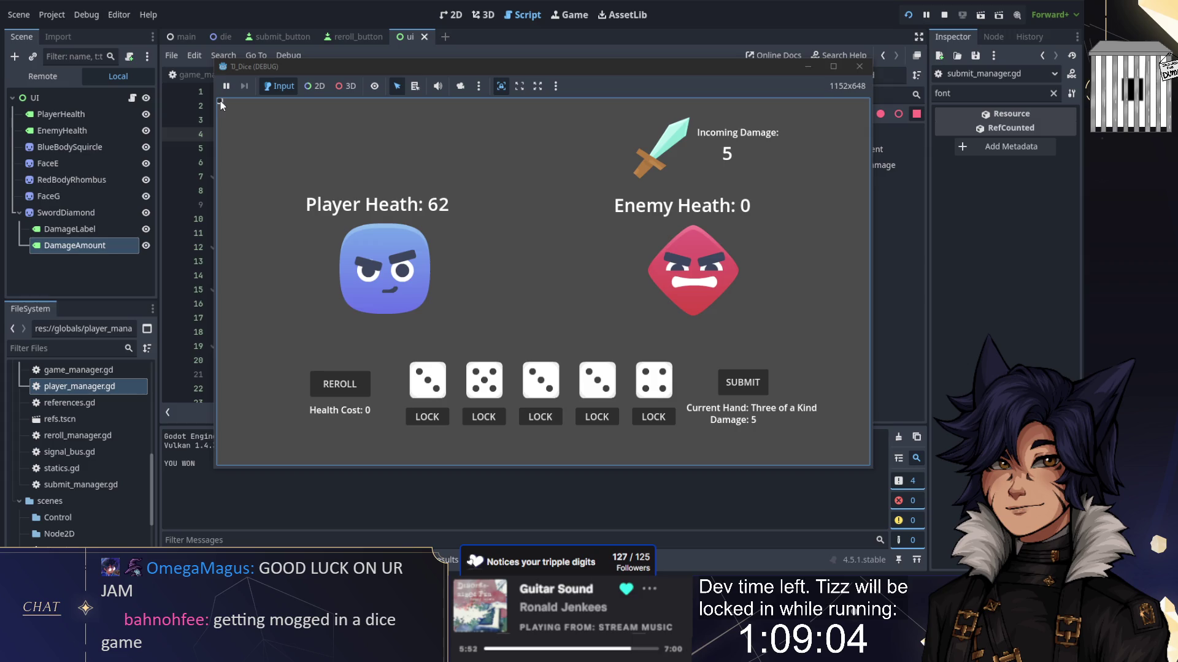
left_click(314, 86)
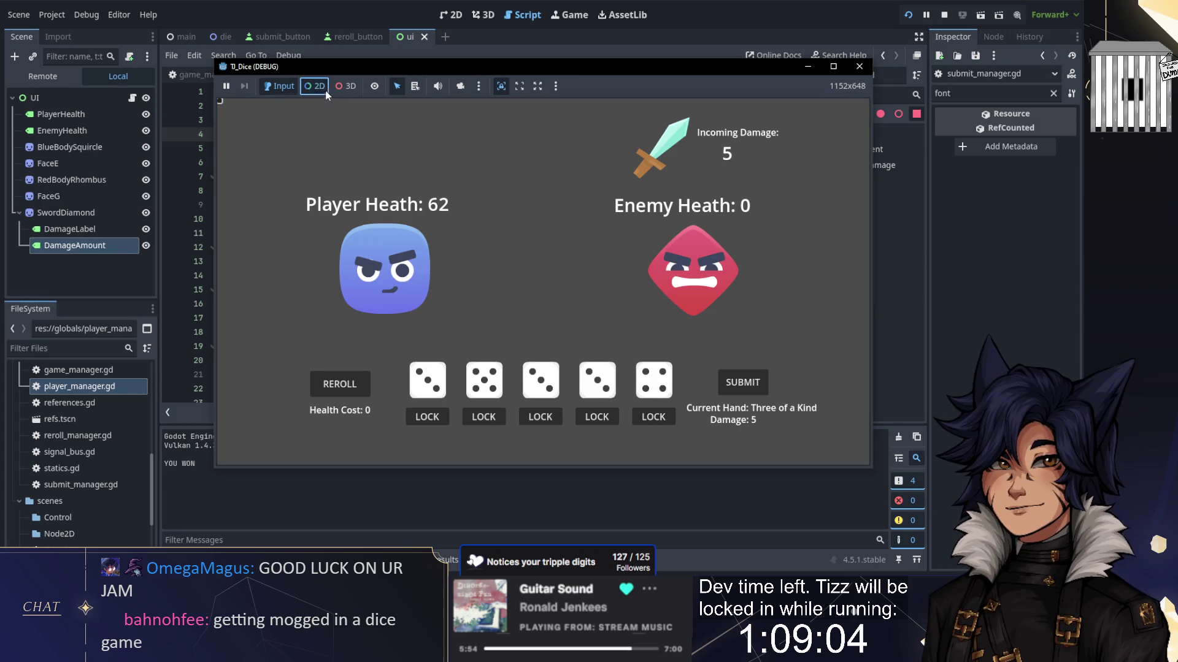
Step: Inspect the GameManager, UI and RerollManager nodes in the Remote tree, then stop the game
left_click(216, 102)
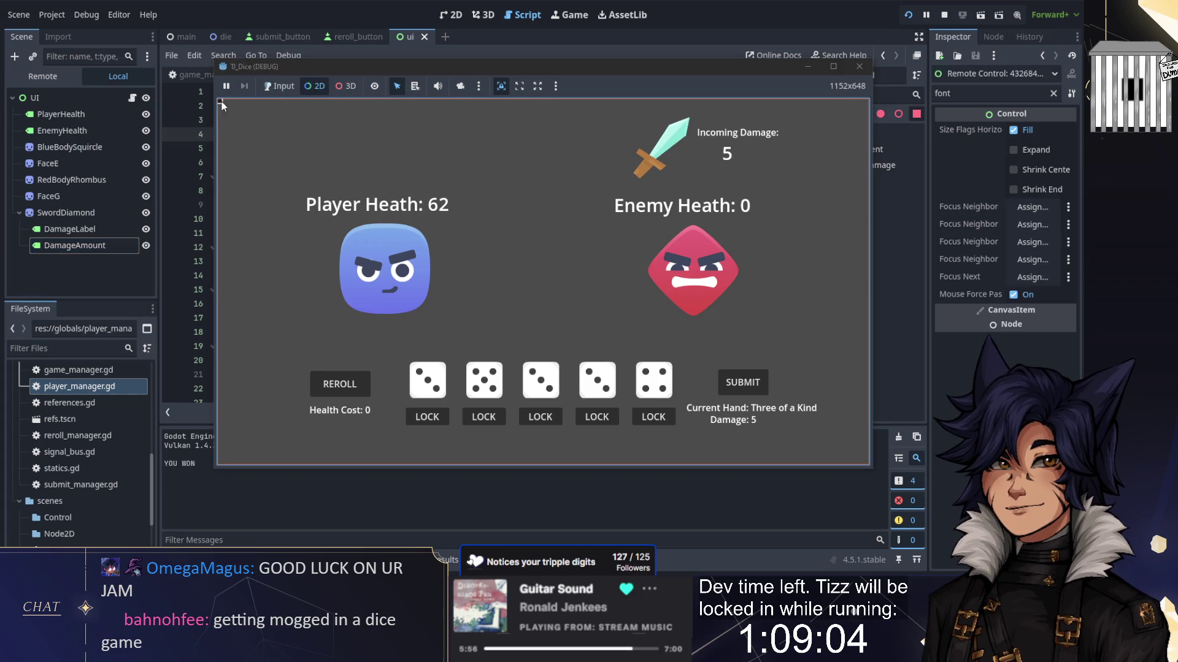
left_click(222, 101)
left_click(56, 77)
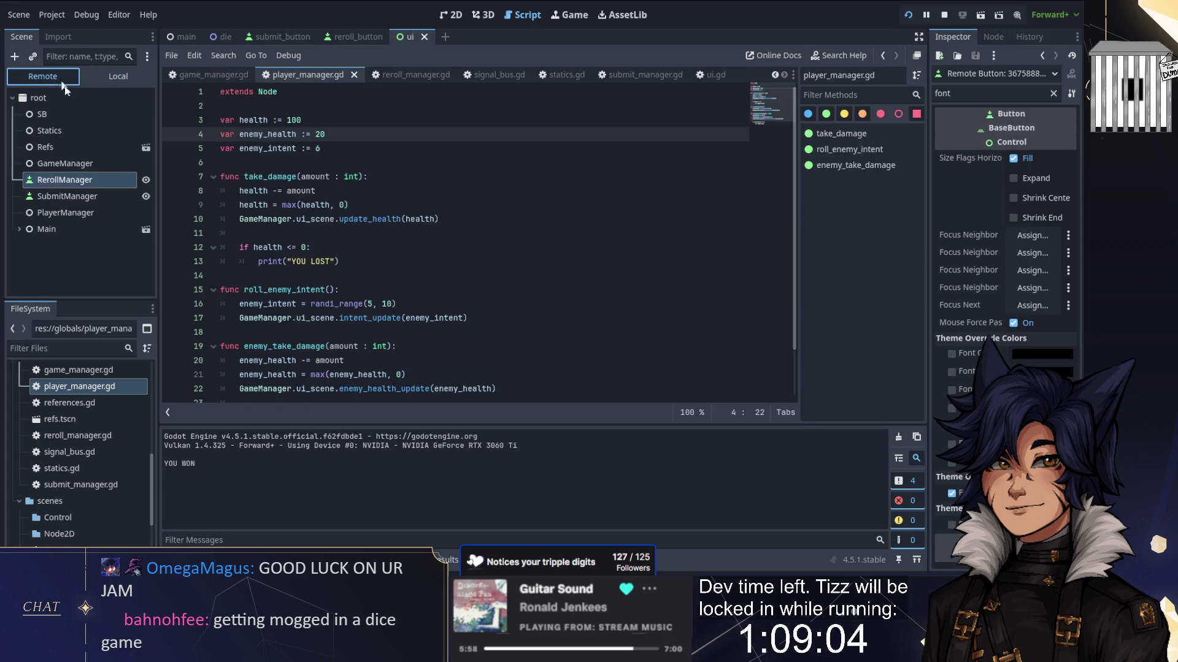
left_click(64, 163)
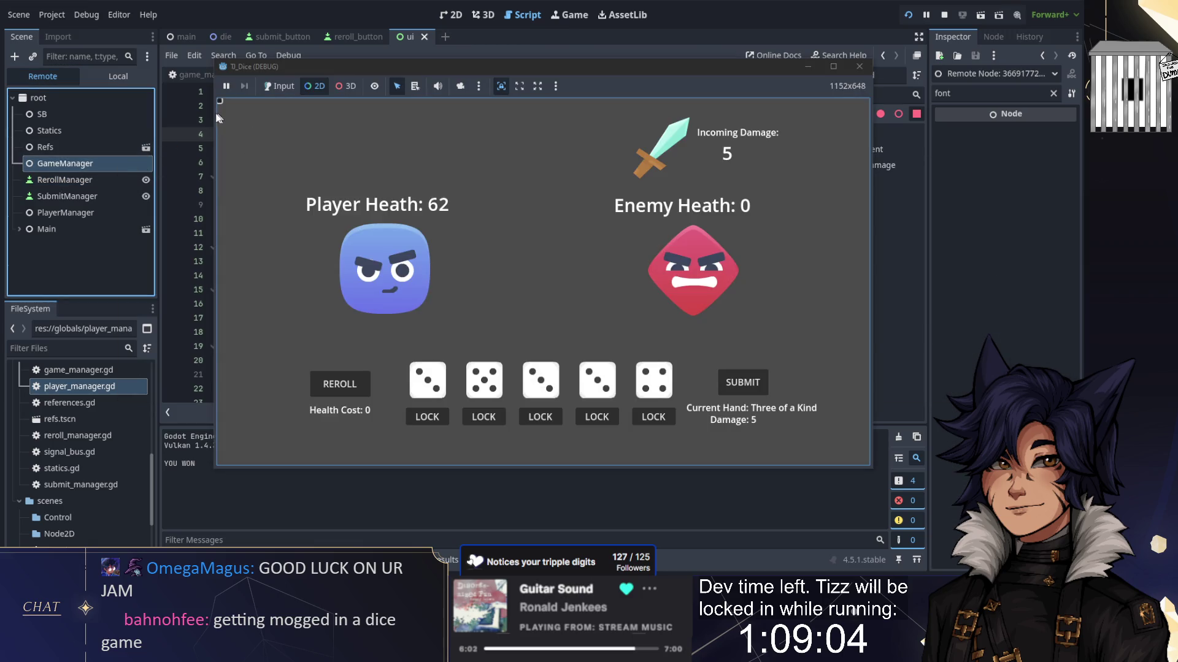
left_click(235, 120)
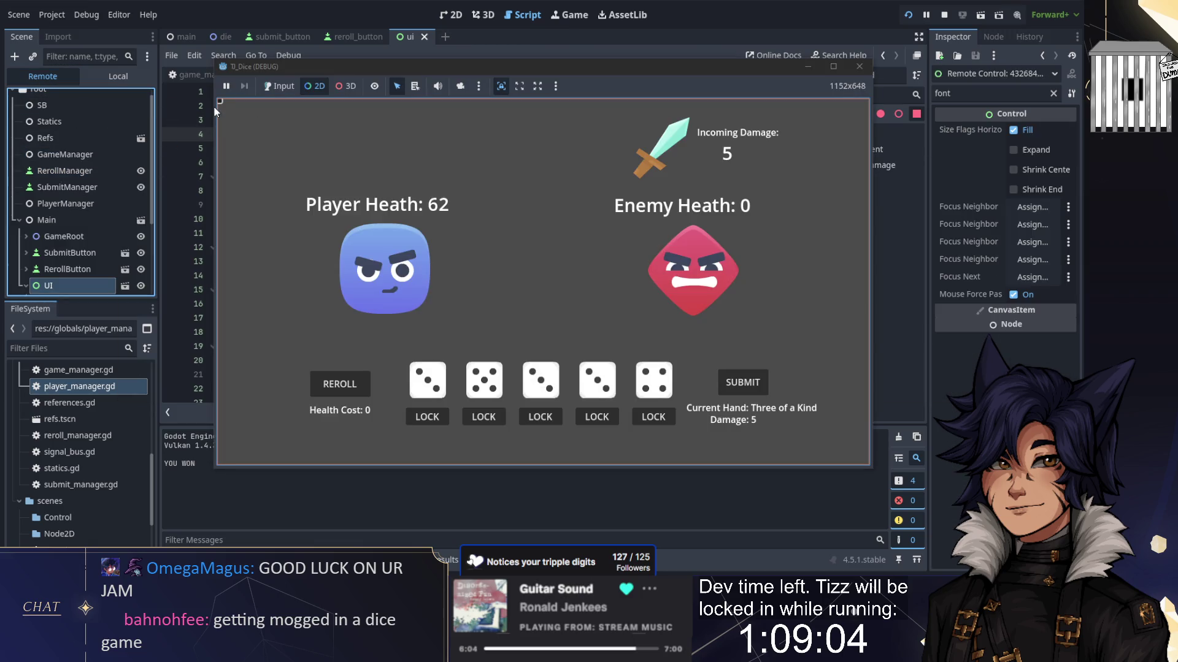
left_click(221, 102)
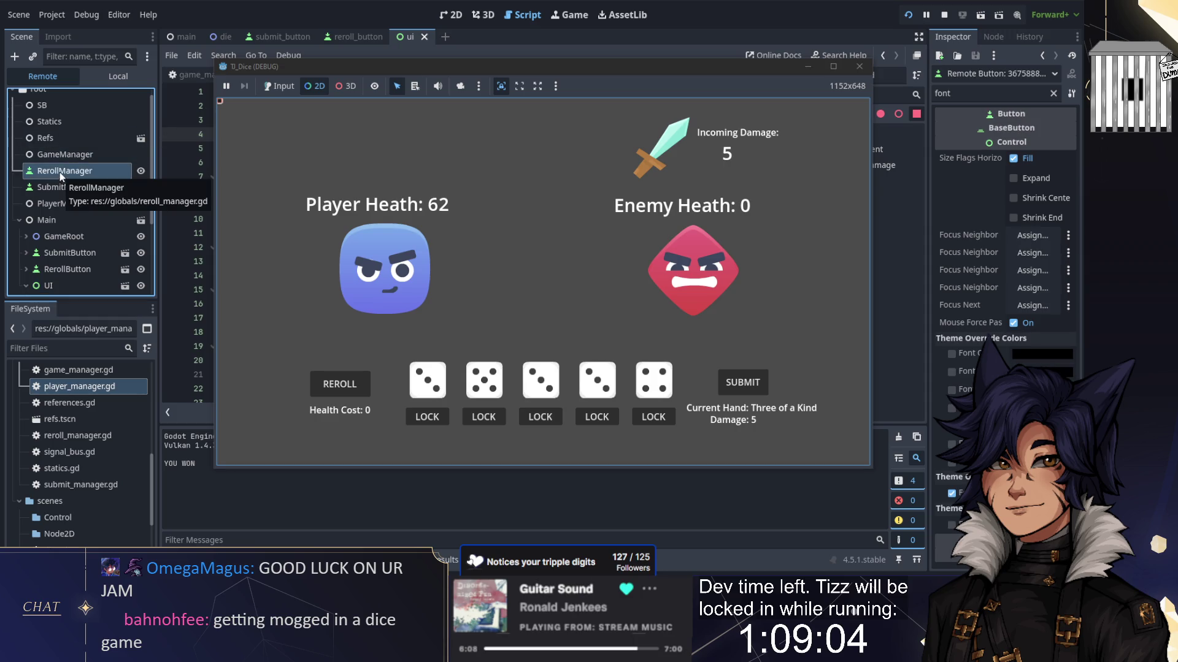
left_click(944, 15)
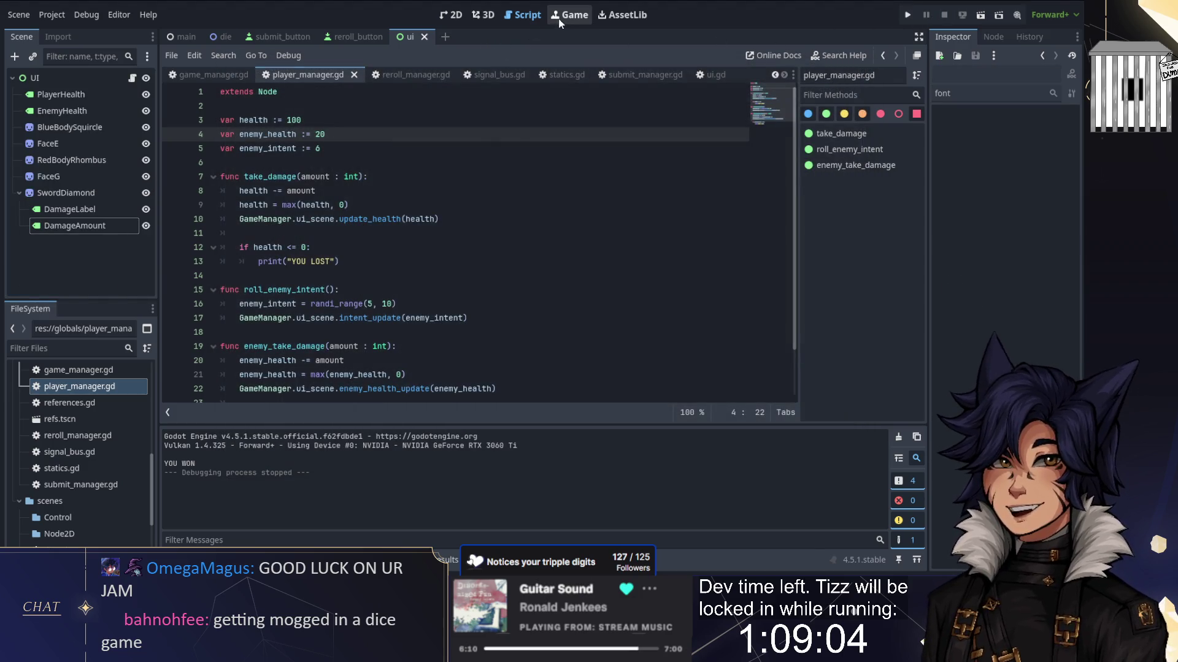
Step: Change submit_manager.gd's base class on line 1 from Button to Node
left_click(646, 74)
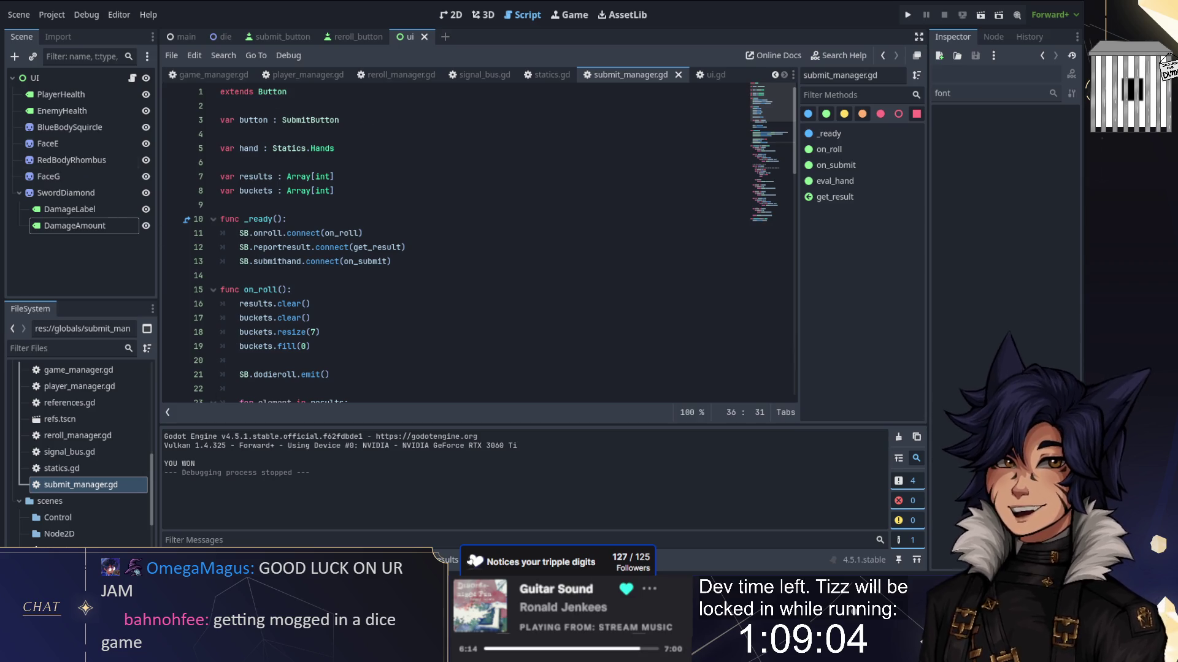
left_click(446, 180)
key("ctrl+F2")
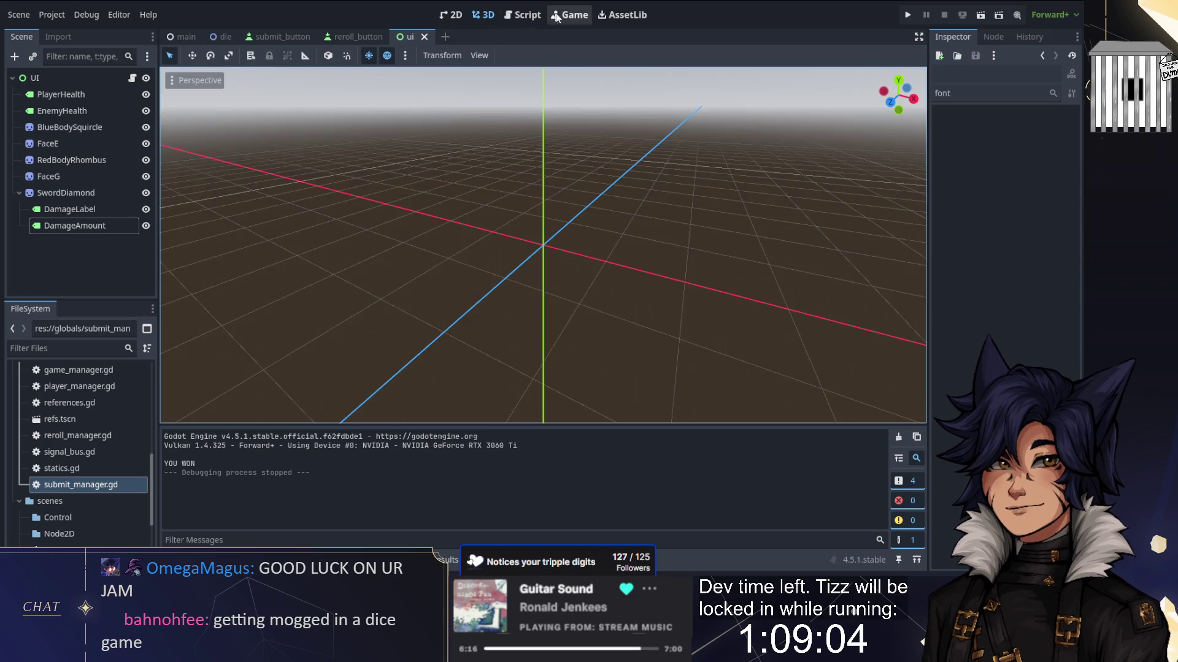
key("ctrl+F3")
double_click(272, 91)
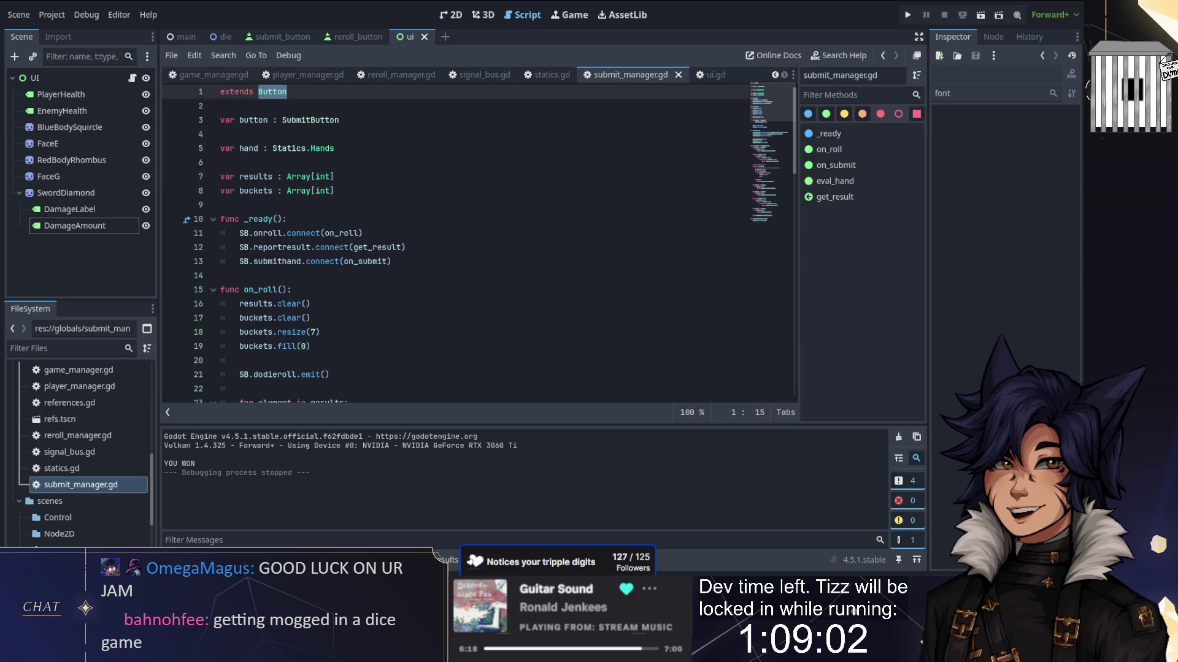
type("Node")
key("Escape")
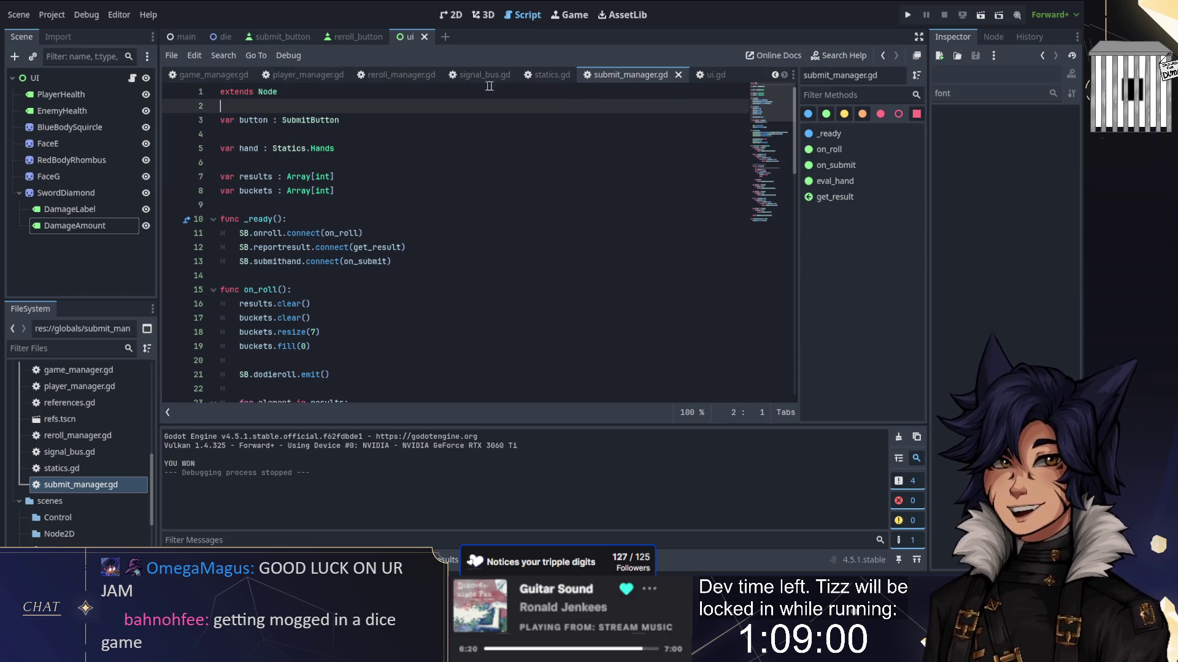
Step: Switch to reroll_manager.gd and select the Button base class after extends
left_click(395, 75)
scroll(262, 95, "up", 1)
double_click(268, 91)
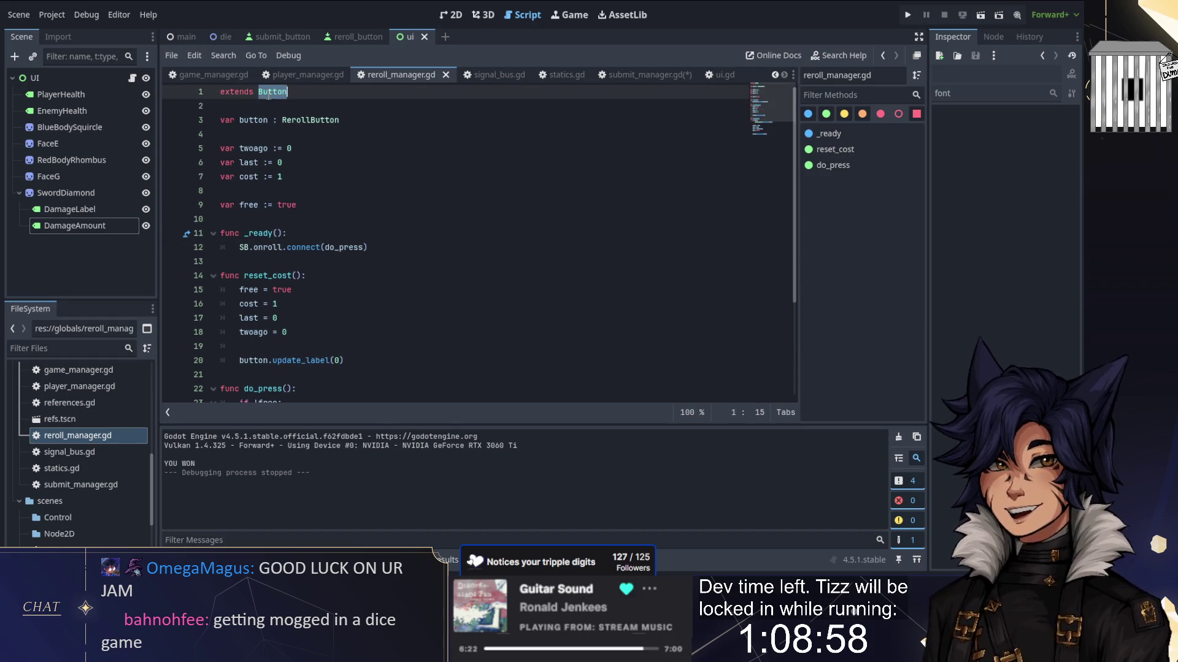
Step: Replace Button with Node as reroll_manager.gd's base class
type("NM")
key("BackSpace")
type("ode")
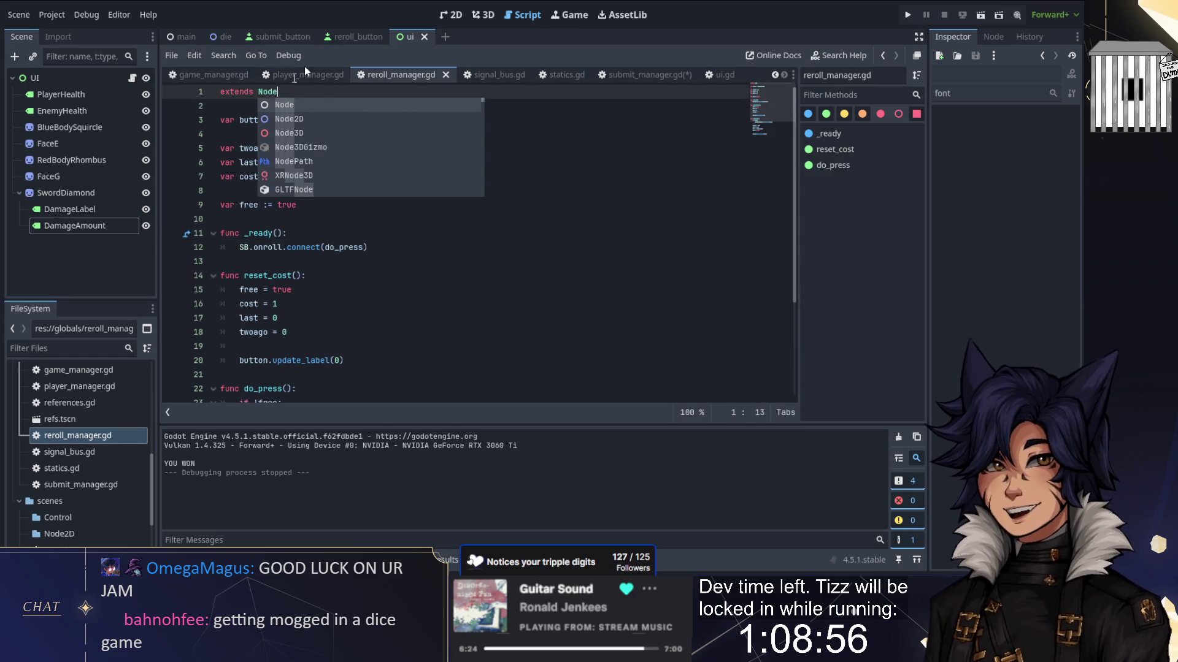
Step: Run the dice game to test it, then bring the KenneyAssets folder window forward
left_click(906, 14)
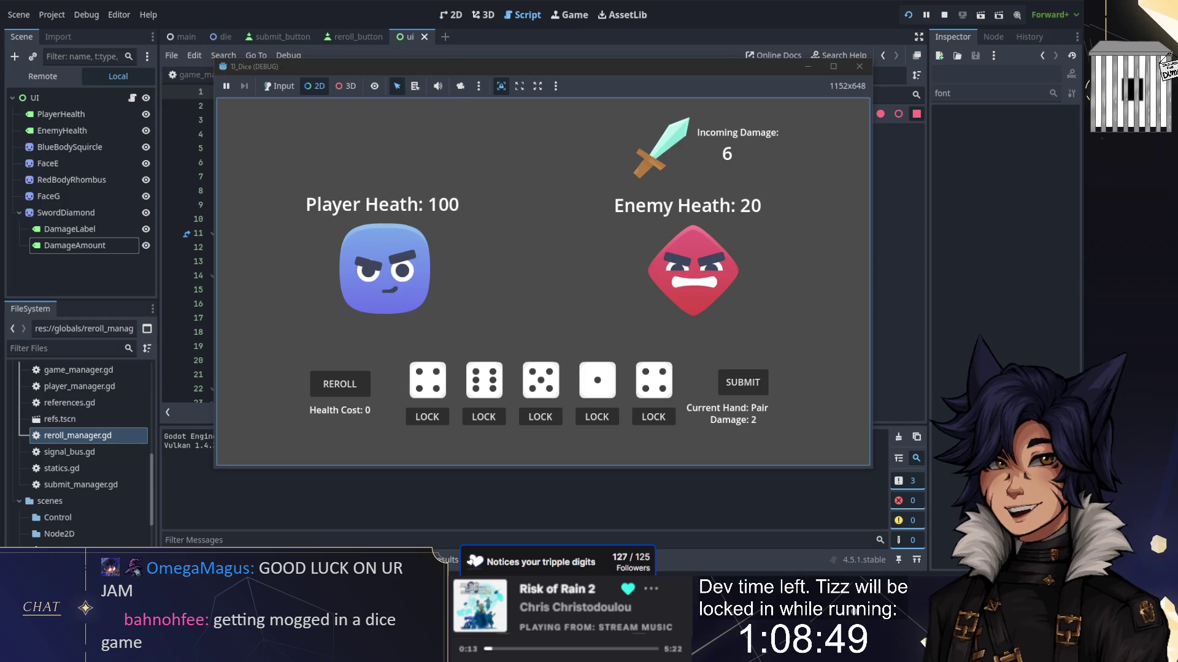
left_click(338, 432)
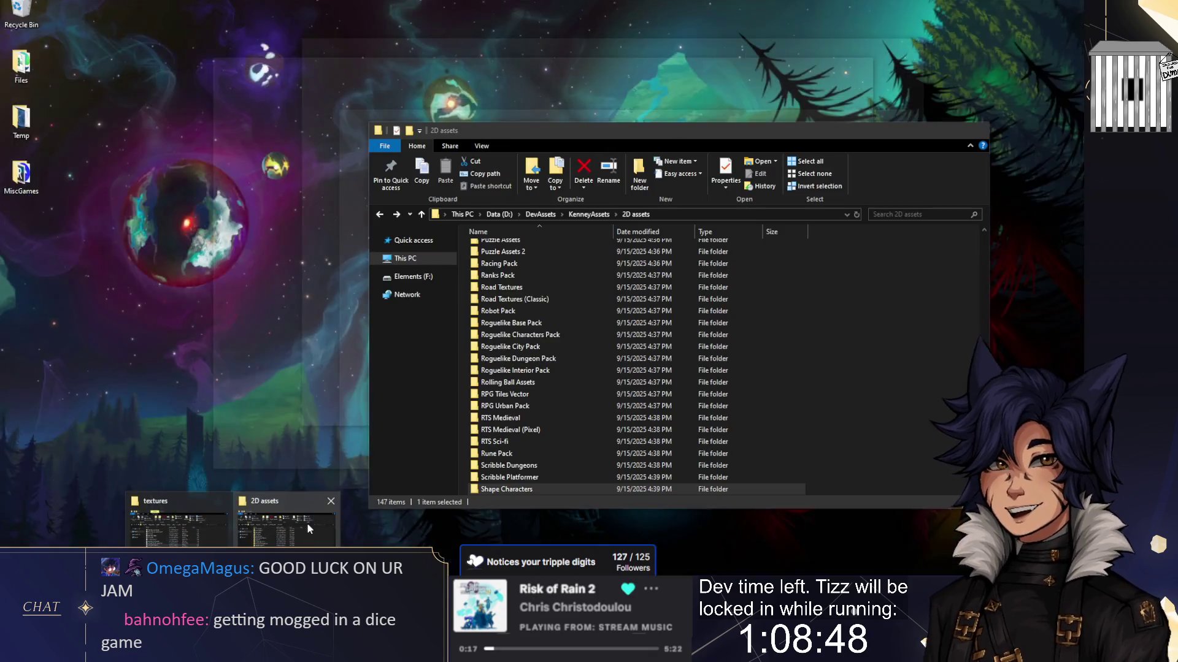
left_click(306, 523)
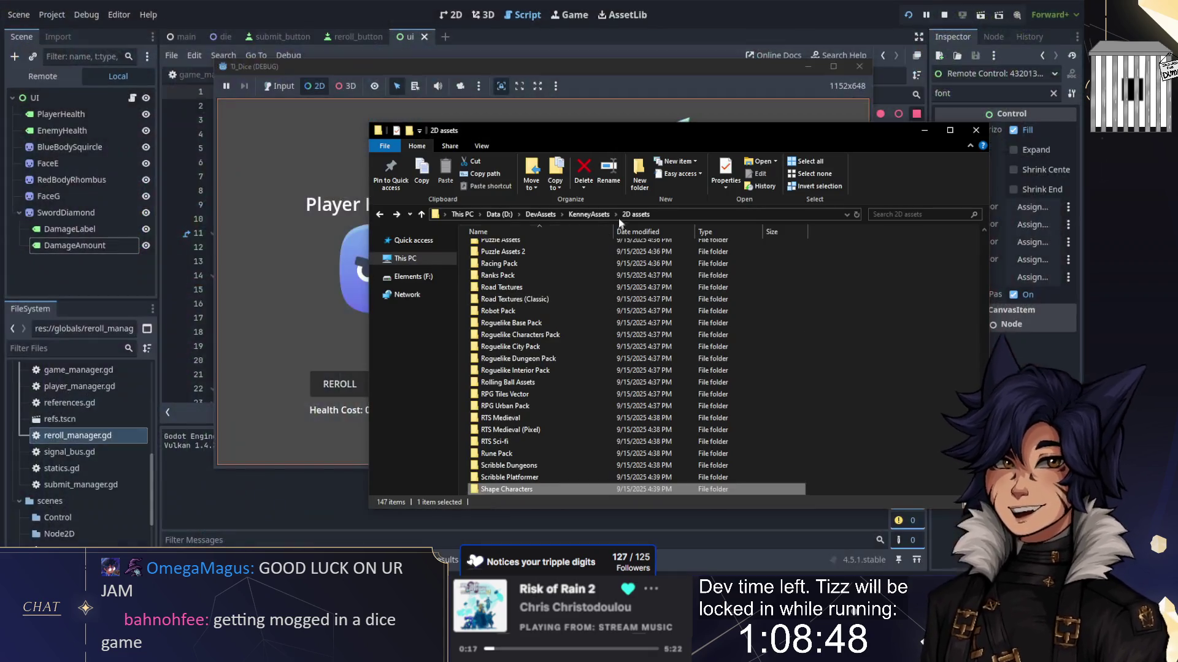
Step: Go up to KenneyAssets, open Audio and search it for 'dice' while stopping the running game
left_click(582, 216)
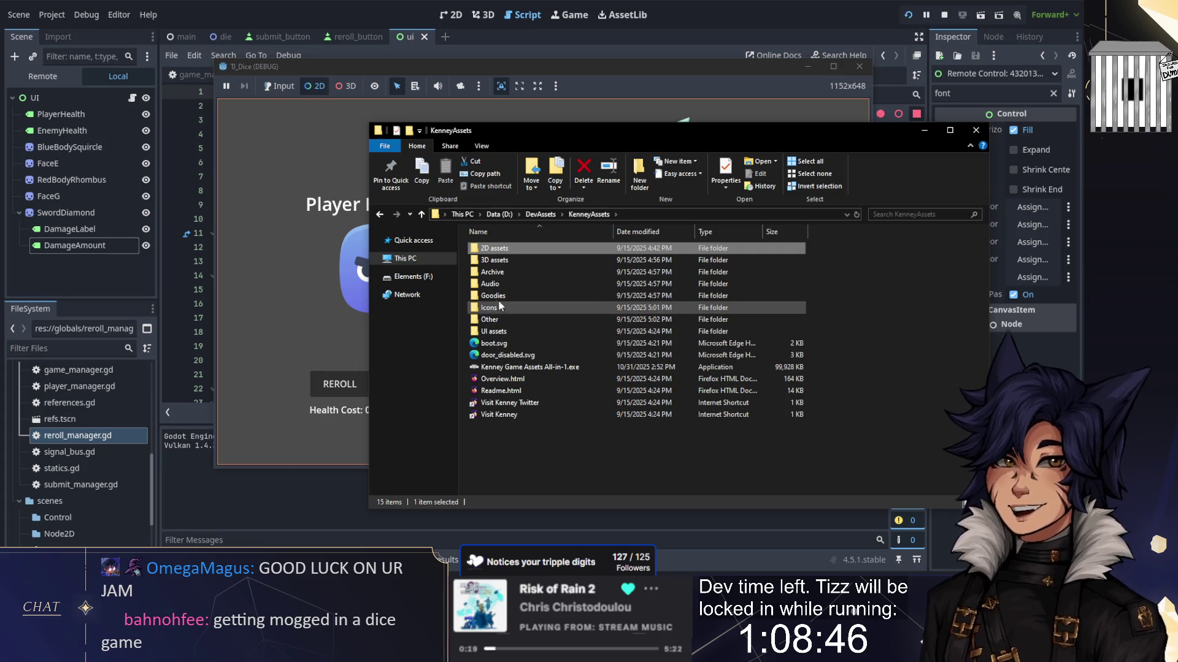
double_click(490, 283)
left_click(920, 214)
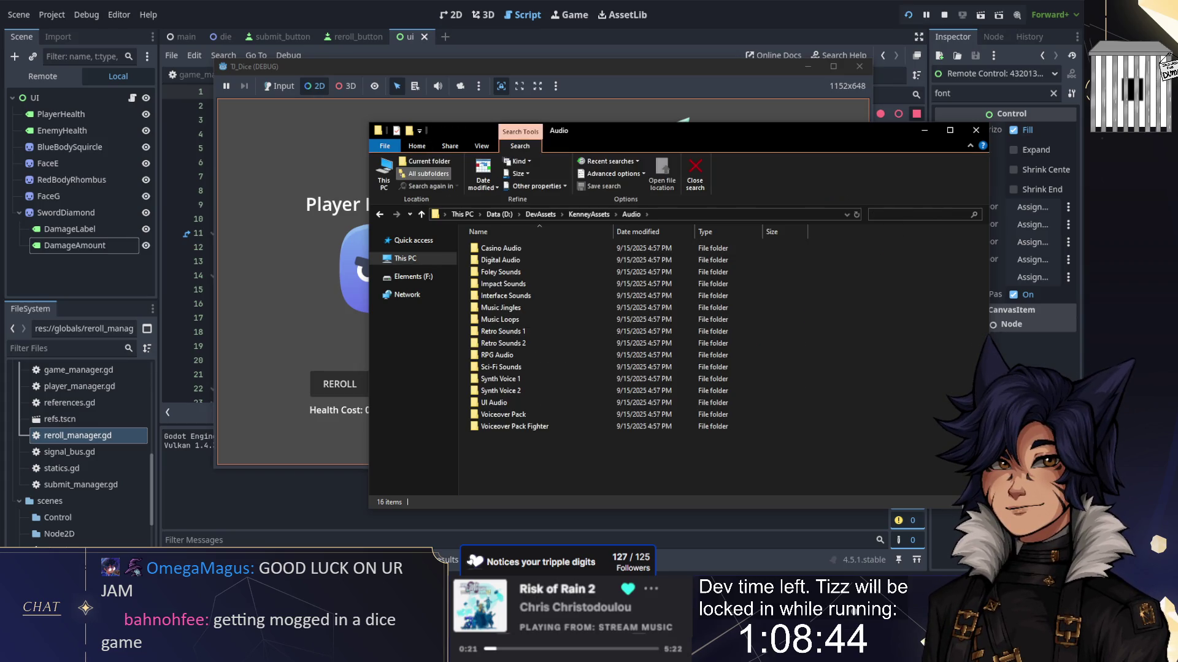
type("dice")
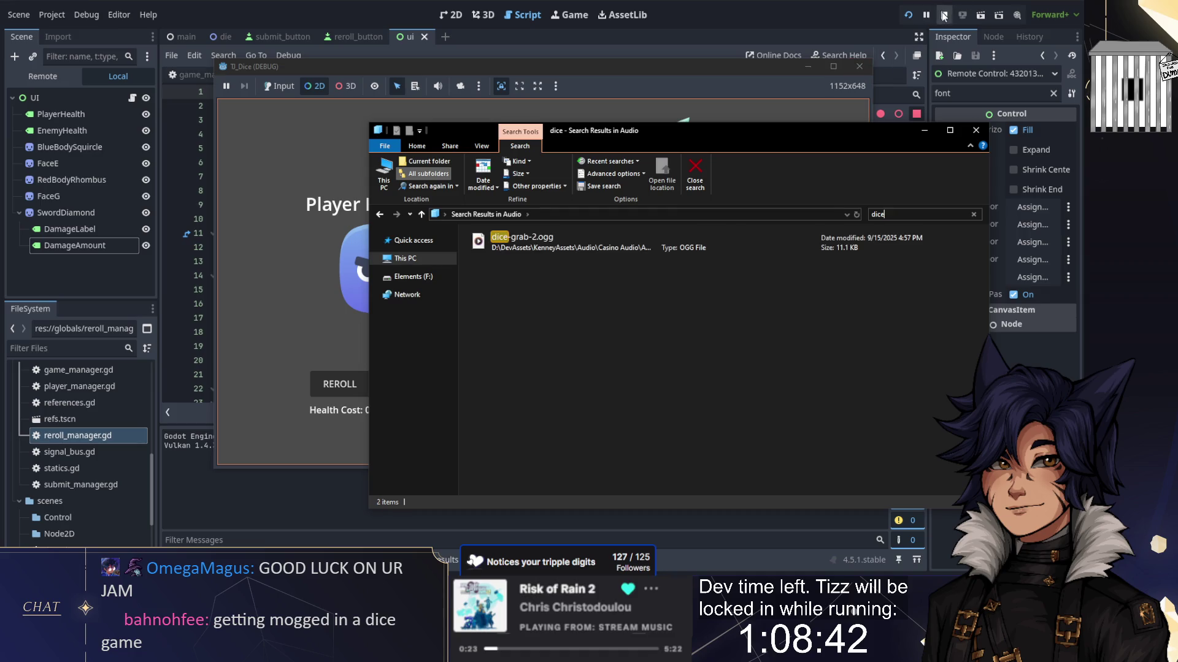
left_click(944, 15)
key("alt+Tab")
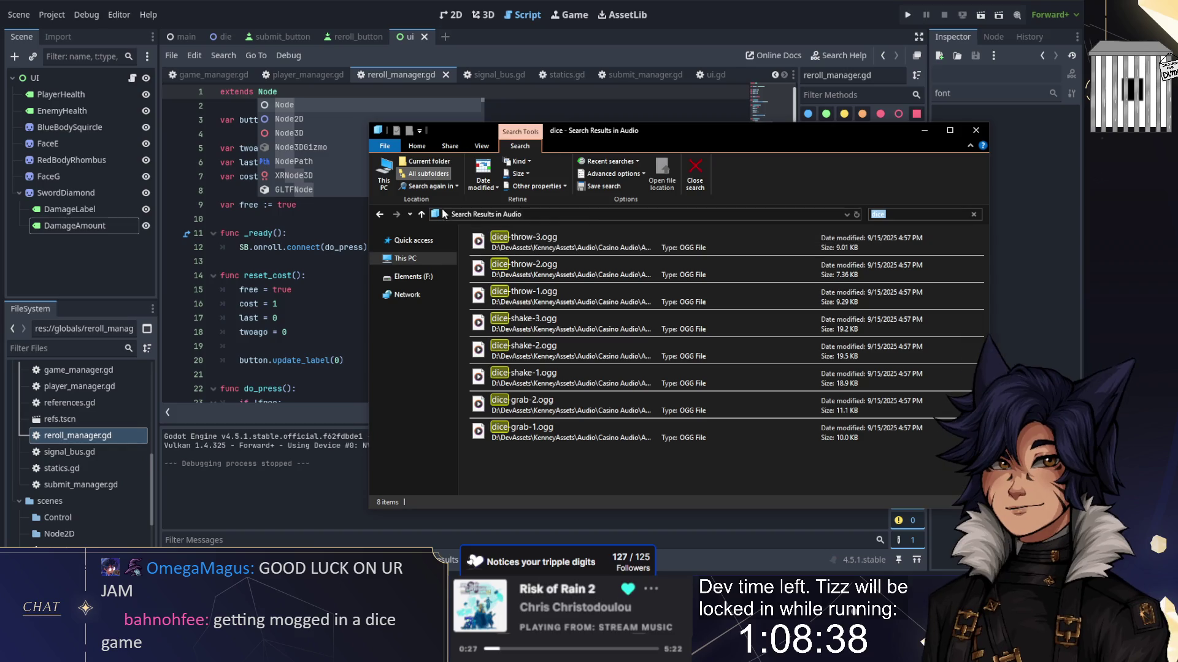
key("Escape")
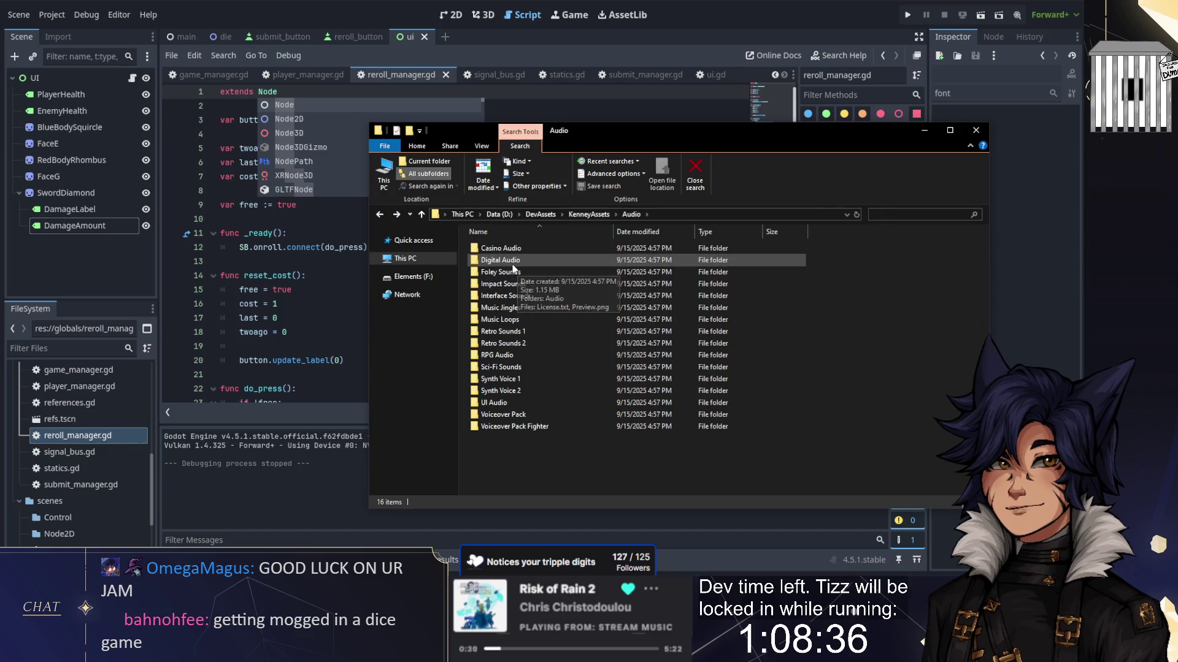
Step: Open the Casino Audio sound folder and play dice-shake-1.ogg
double_click(510, 247)
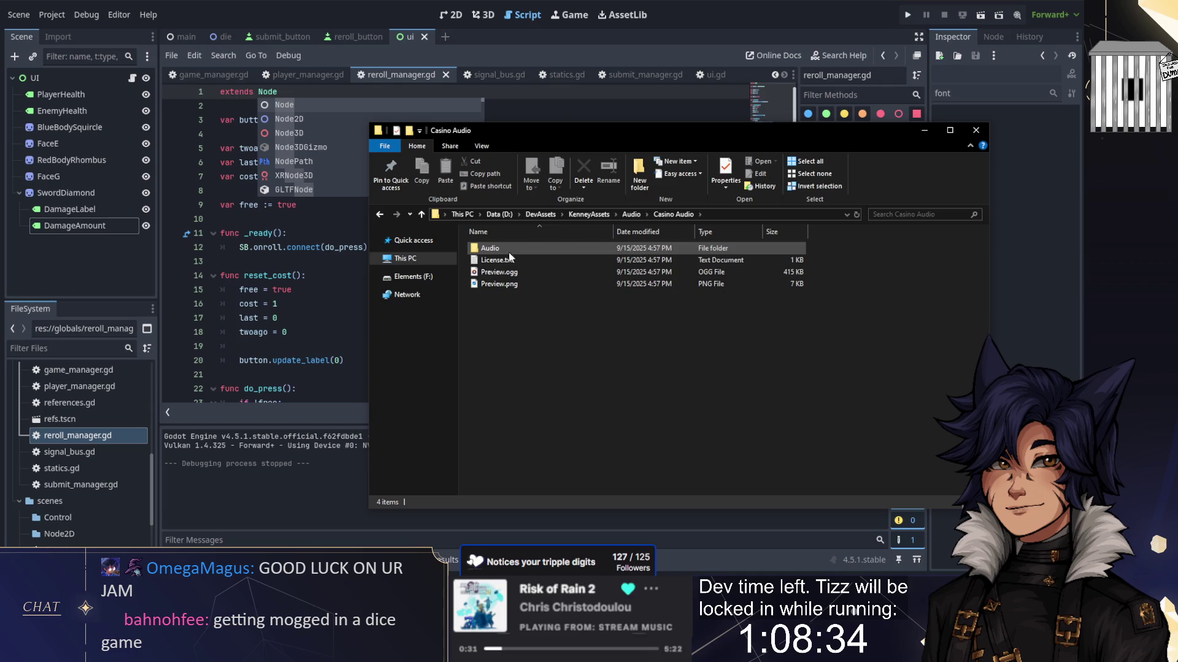
double_click(510, 248)
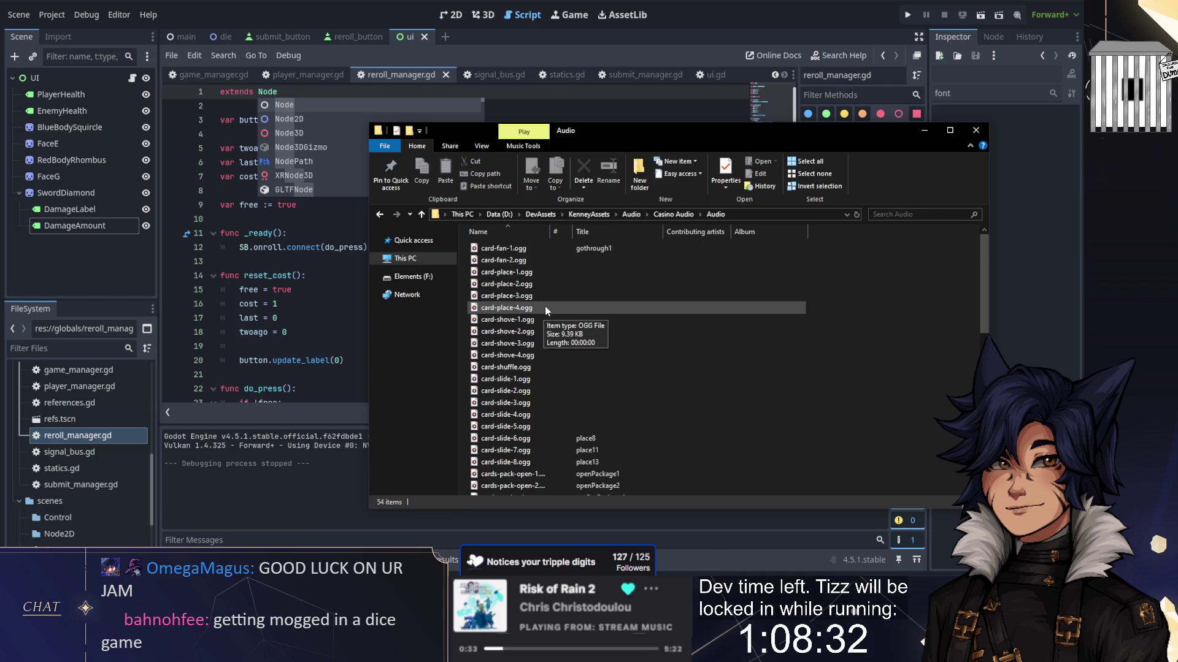
scroll(529, 337, "down", 3)
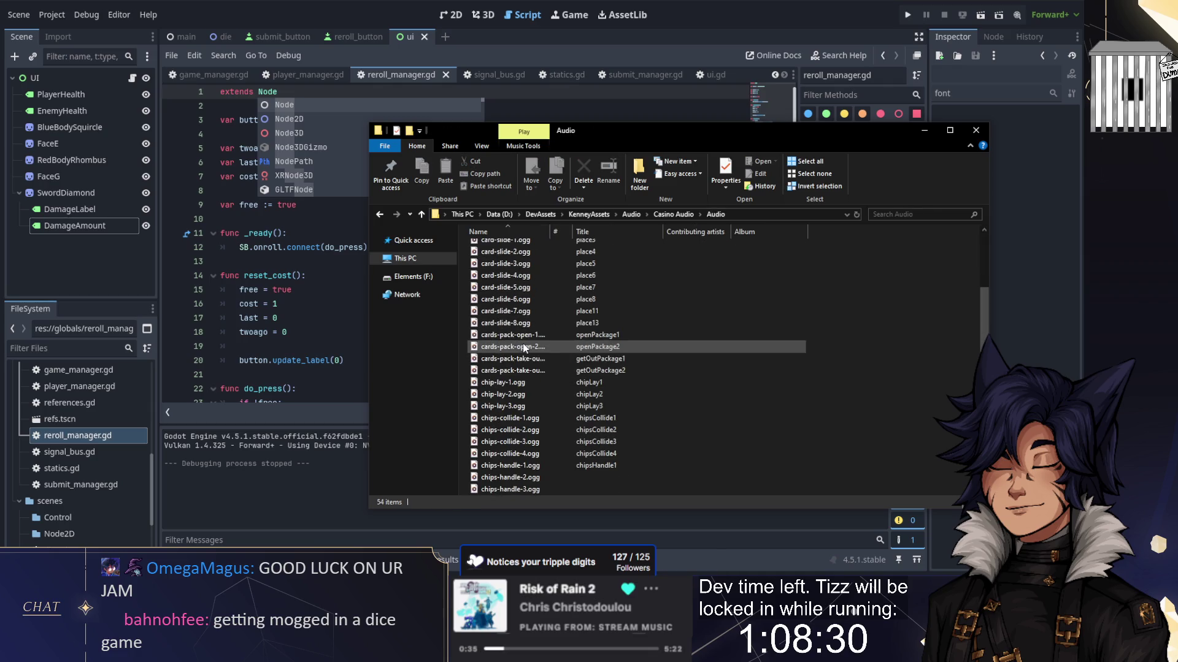
scroll(524, 347, "down", 7)
scroll(523, 347, "down", 1)
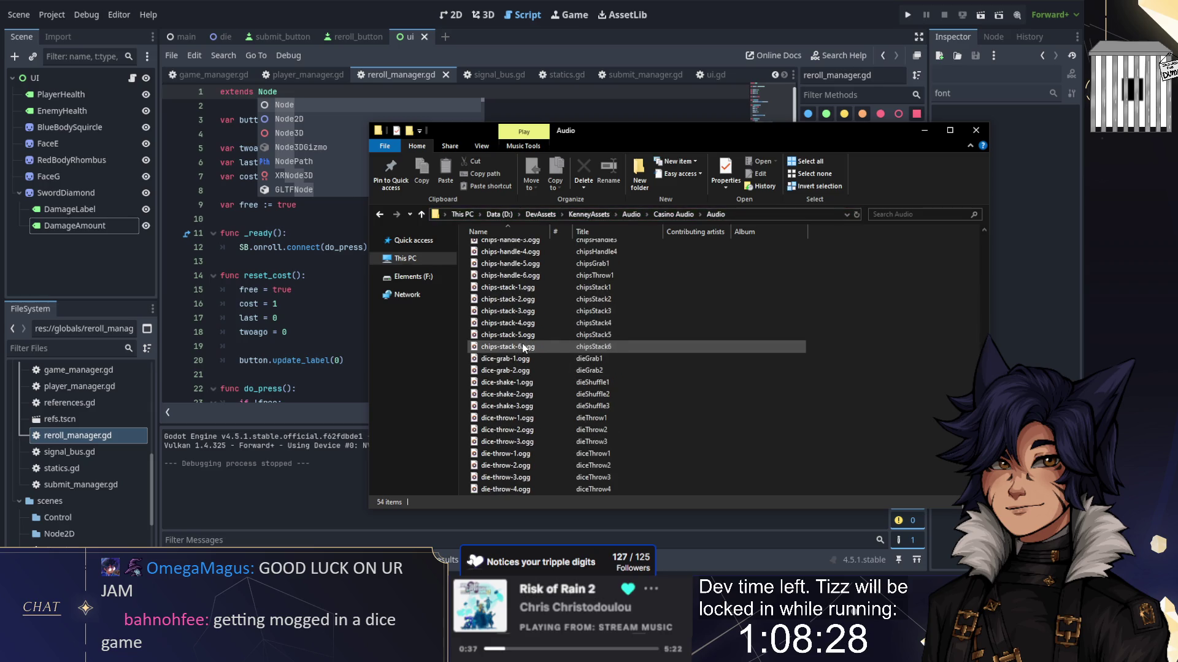
key("XF86AudioRaiseVolume")
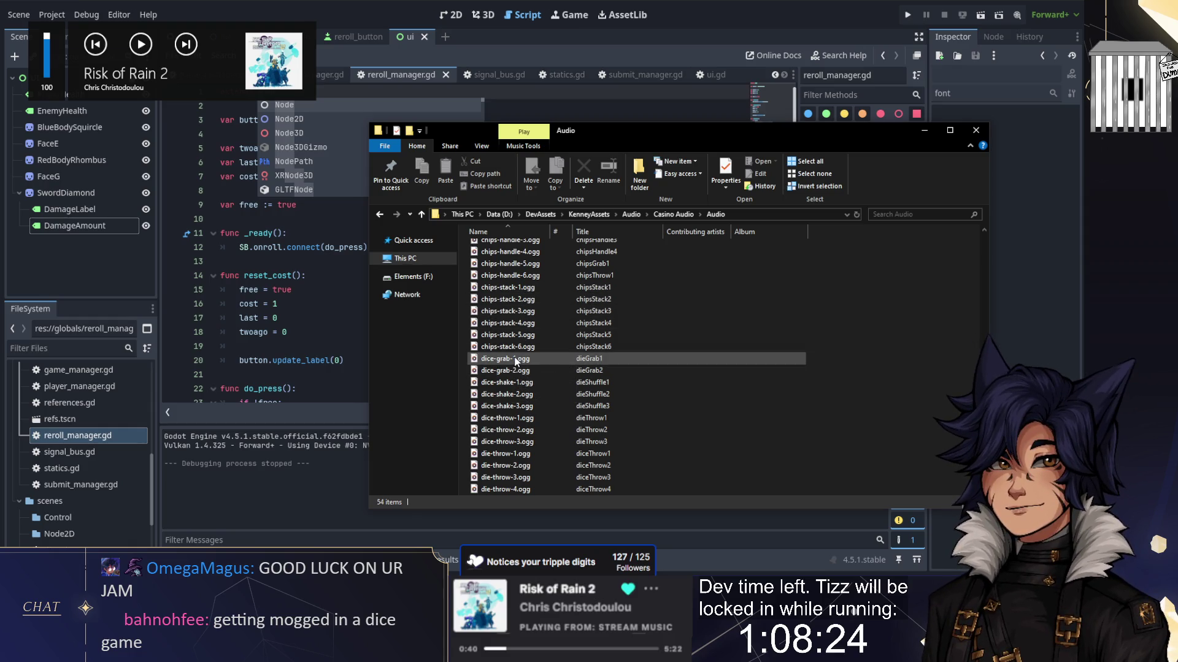
double_click(517, 382)
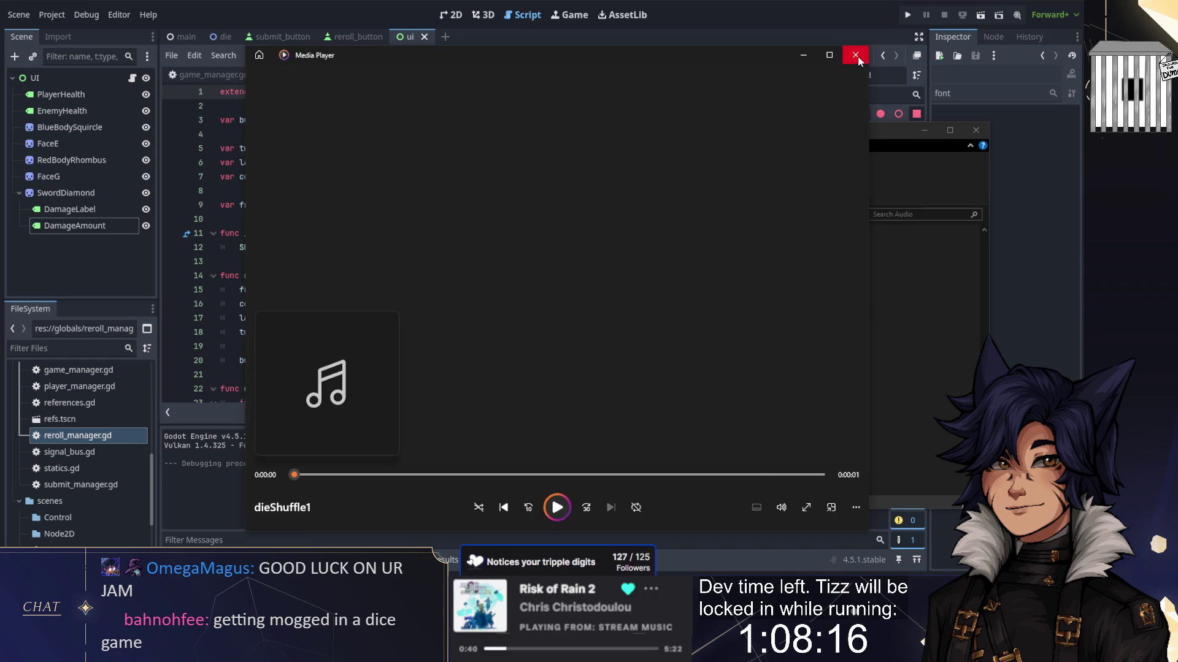
Step: Preview dice-shake-2.ogg and dice-shake-3.ogg
left_click(855, 55)
left_click(515, 396)
double_click(515, 396)
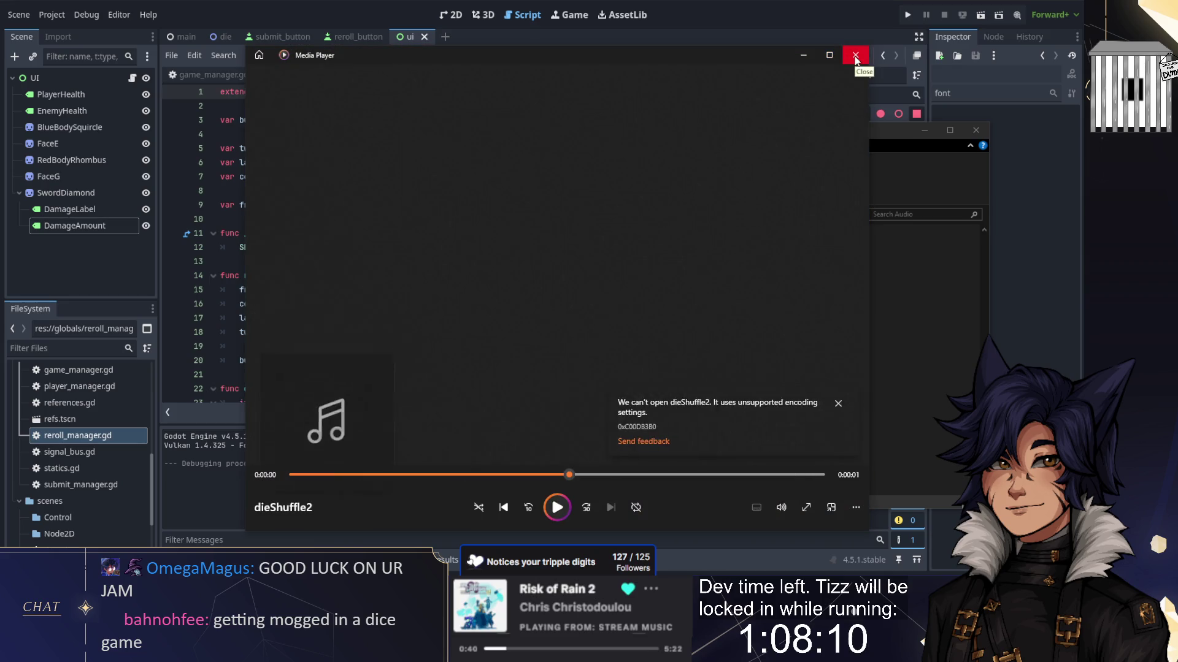
left_click(855, 56)
left_click(514, 408)
double_click(514, 407)
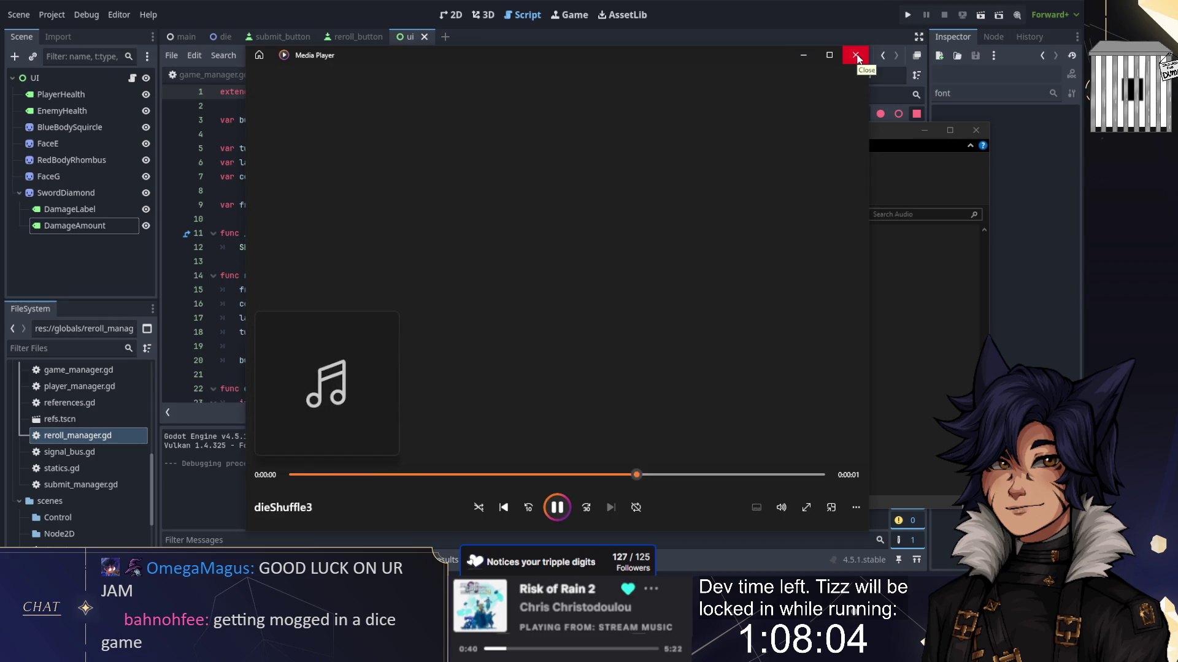
Step: Preview dice-throw-1.ogg, dice-throw-2.ogg and dice-throw-3.ogg in turn
left_click(855, 56)
left_click(521, 421)
double_click(521, 421)
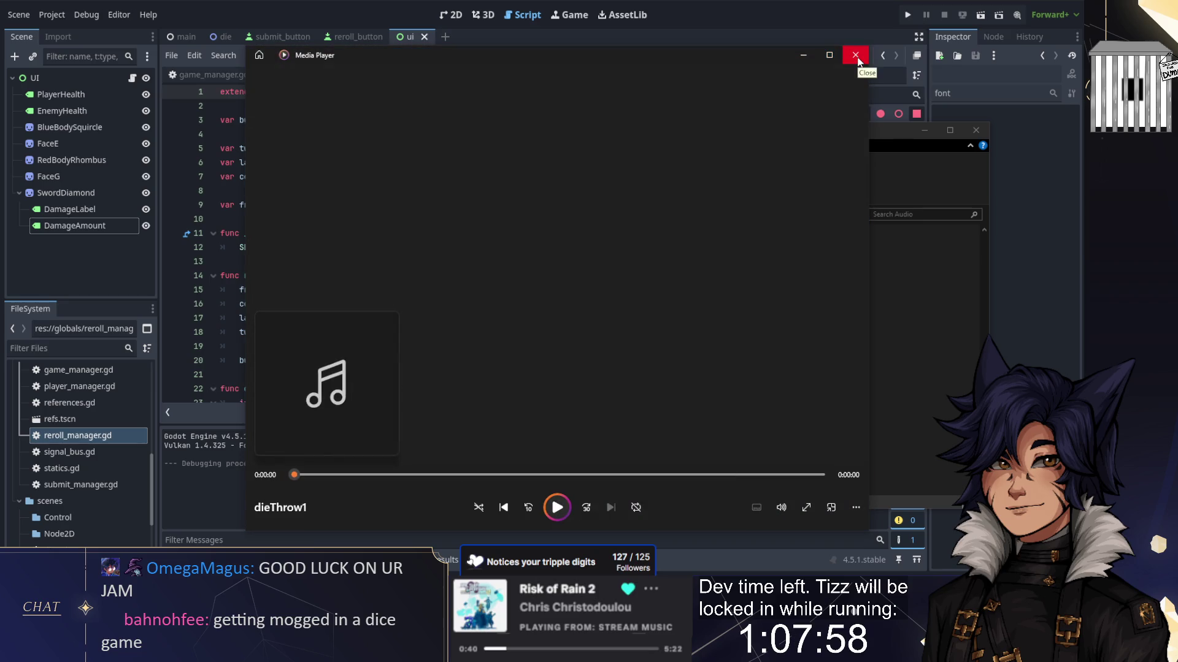
left_click(855, 55)
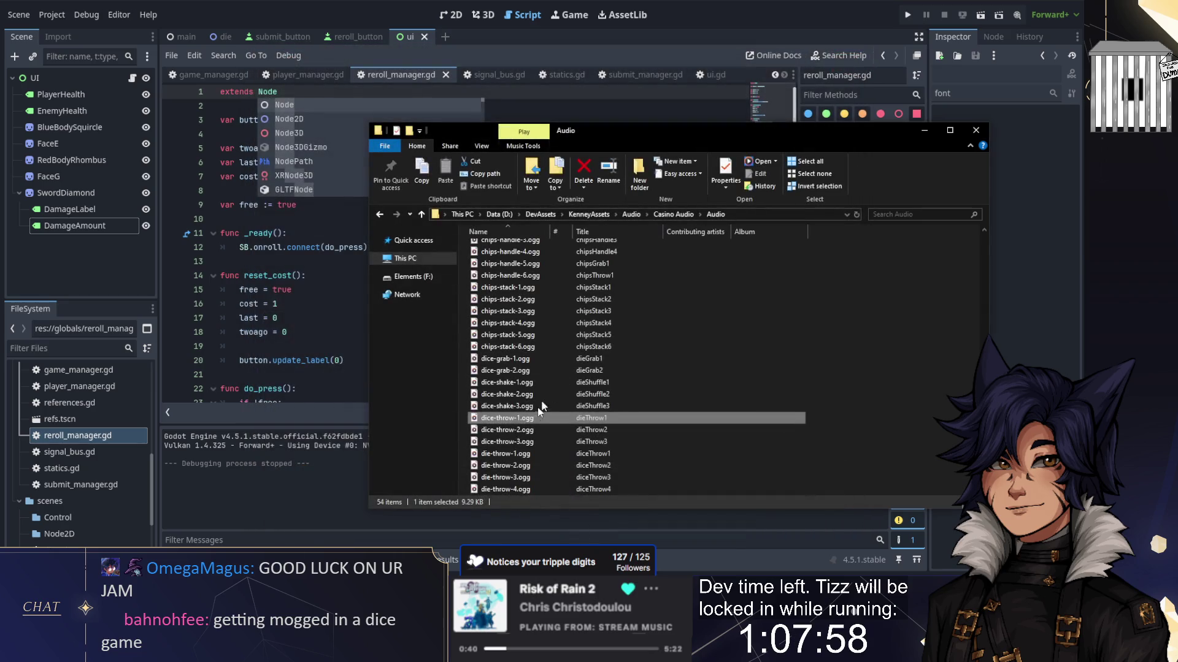
left_click(530, 422)
double_click(530, 422)
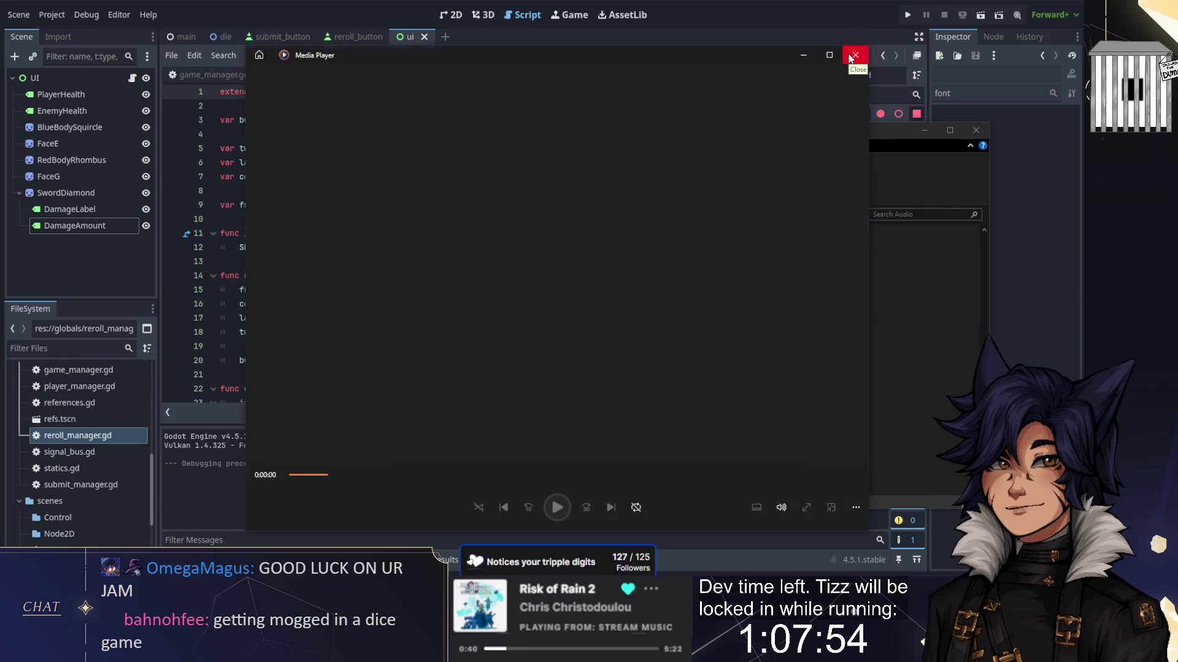
left_click(855, 56)
left_click(500, 442)
double_click(499, 442)
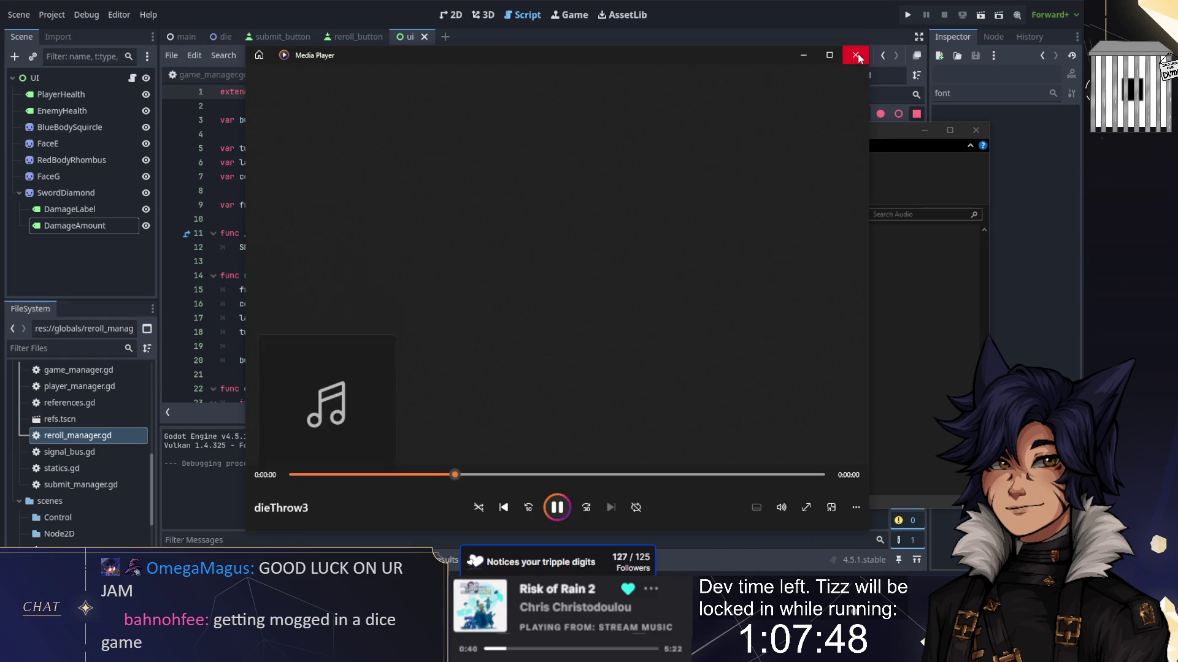
Step: Preview die-throw-1.ogg
left_click(856, 56)
left_click(501, 455)
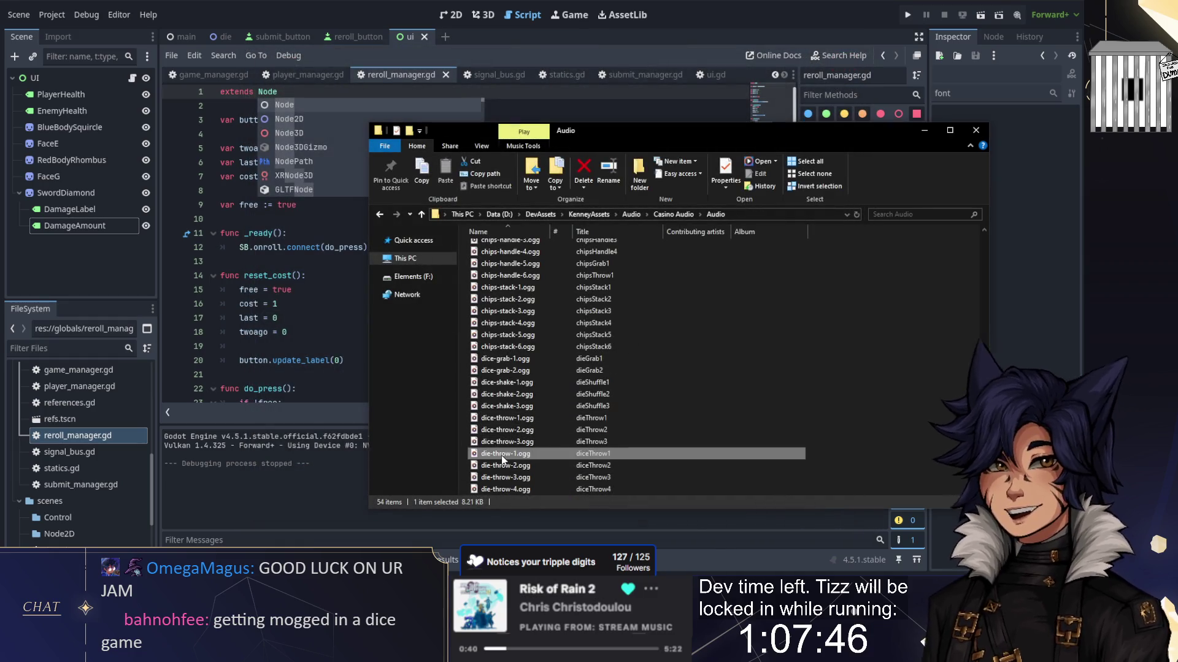
double_click(502, 455)
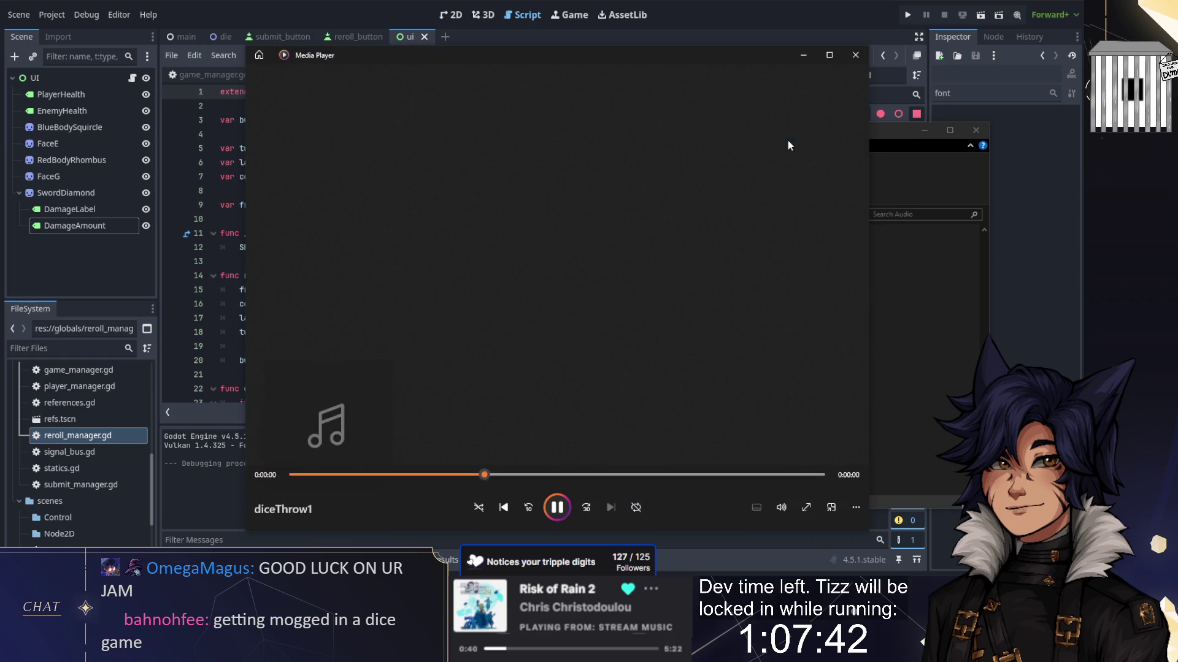
Step: Select dice-throw-1 through dice-throw-3 and play the three clips together
left_click(856, 56)
left_click(517, 441)
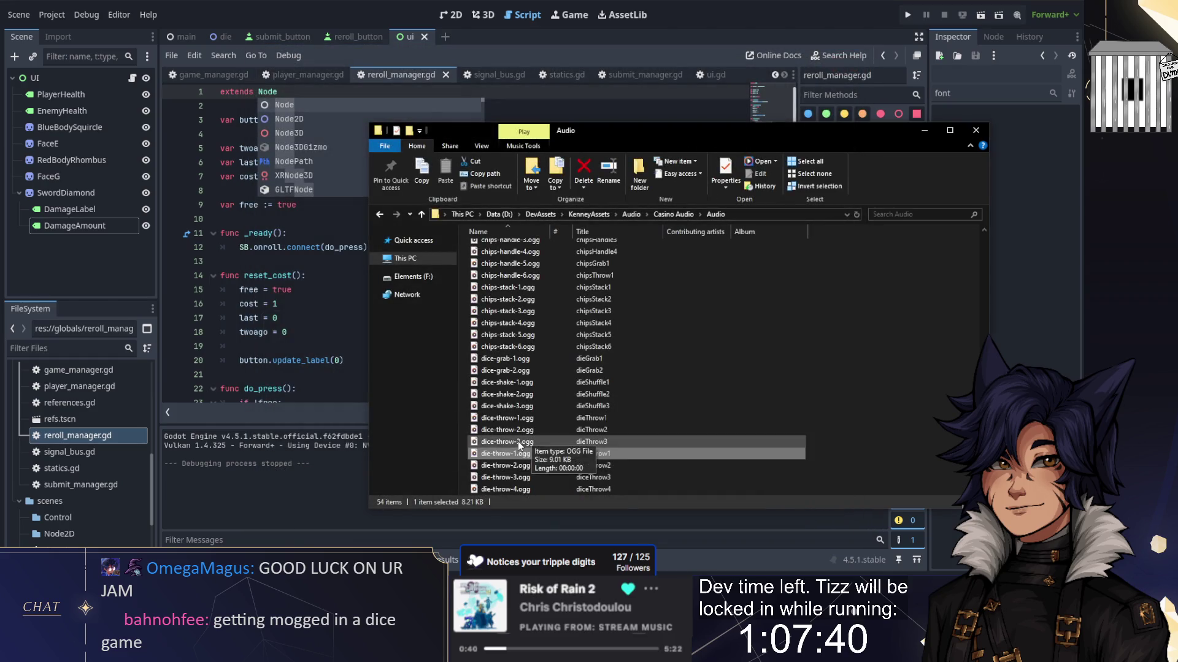
left_click(514, 420, "shift")
double_click(512, 420)
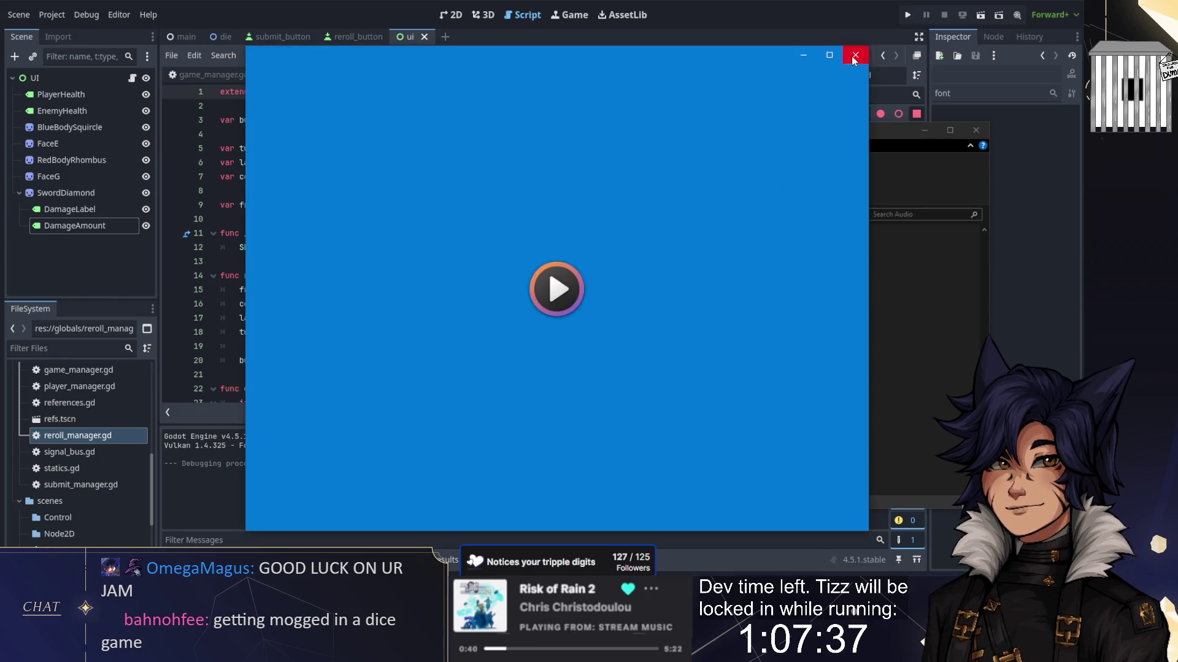
Step: Show the TJ_Dice assets/audio folder holding the three dice-throw files, then close Godot
left_click(855, 56)
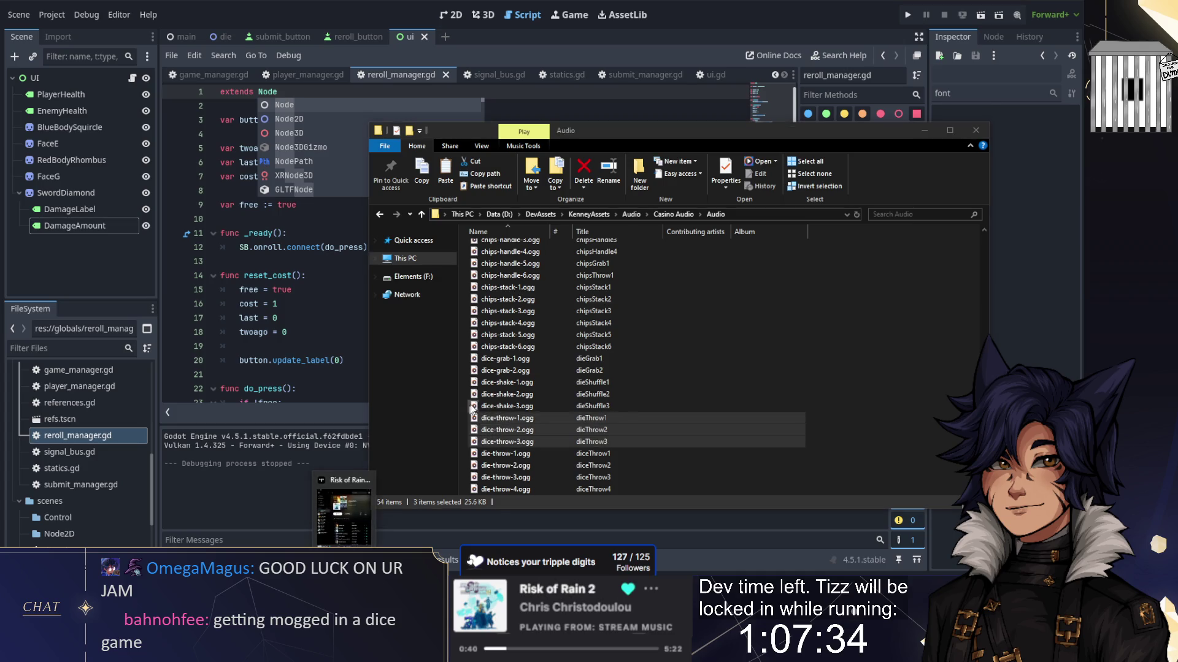
key("alt+Tab")
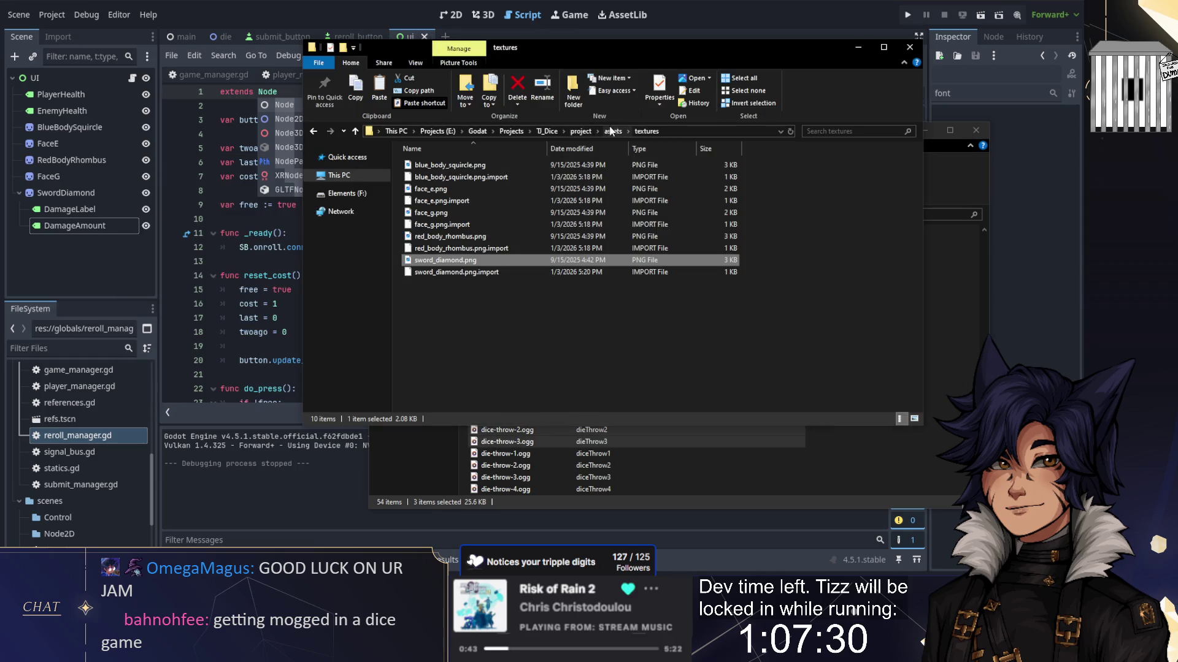
left_click(611, 131)
double_click(429, 165)
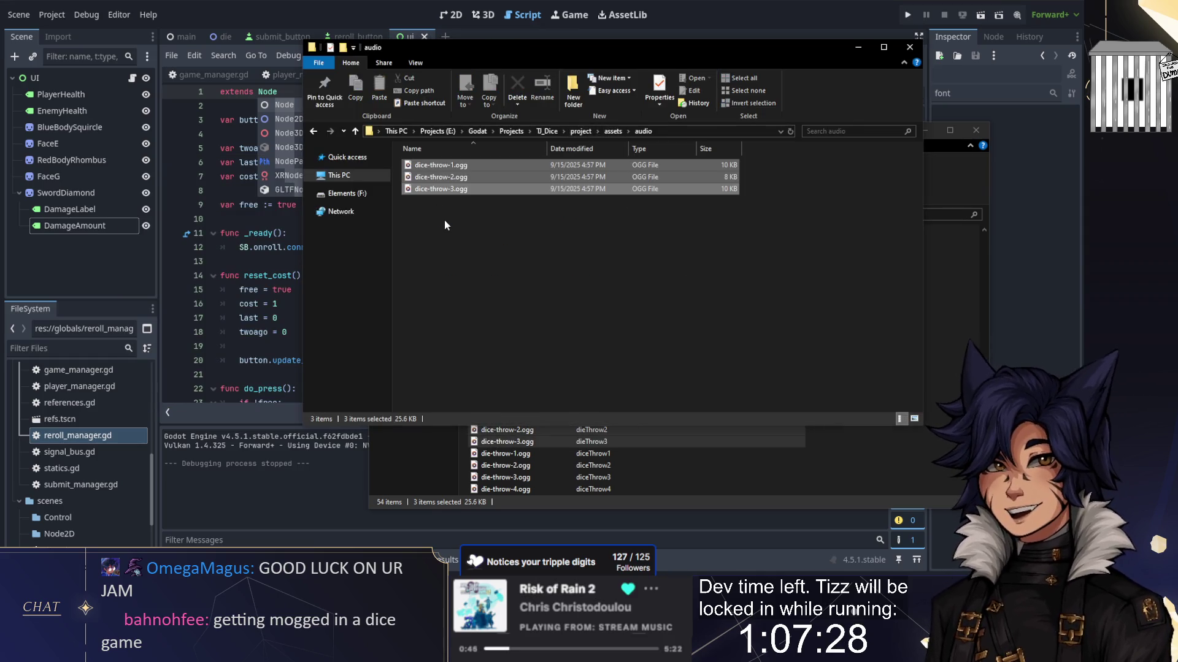
left_click(90, 270)
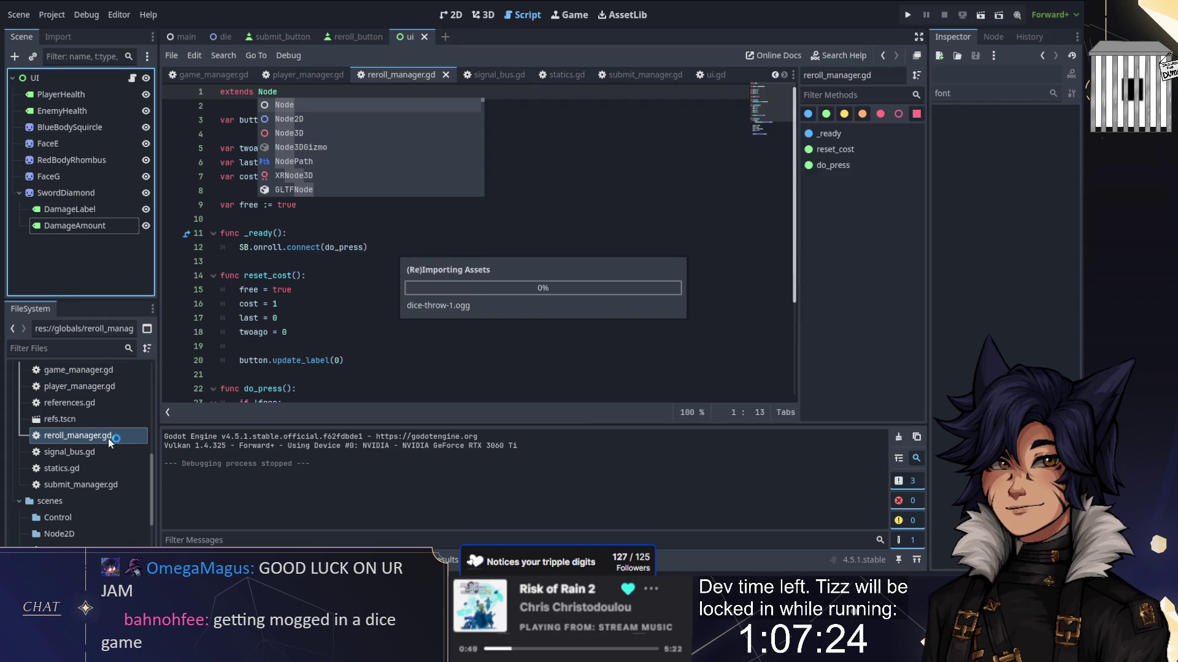
key("alt+Tab")
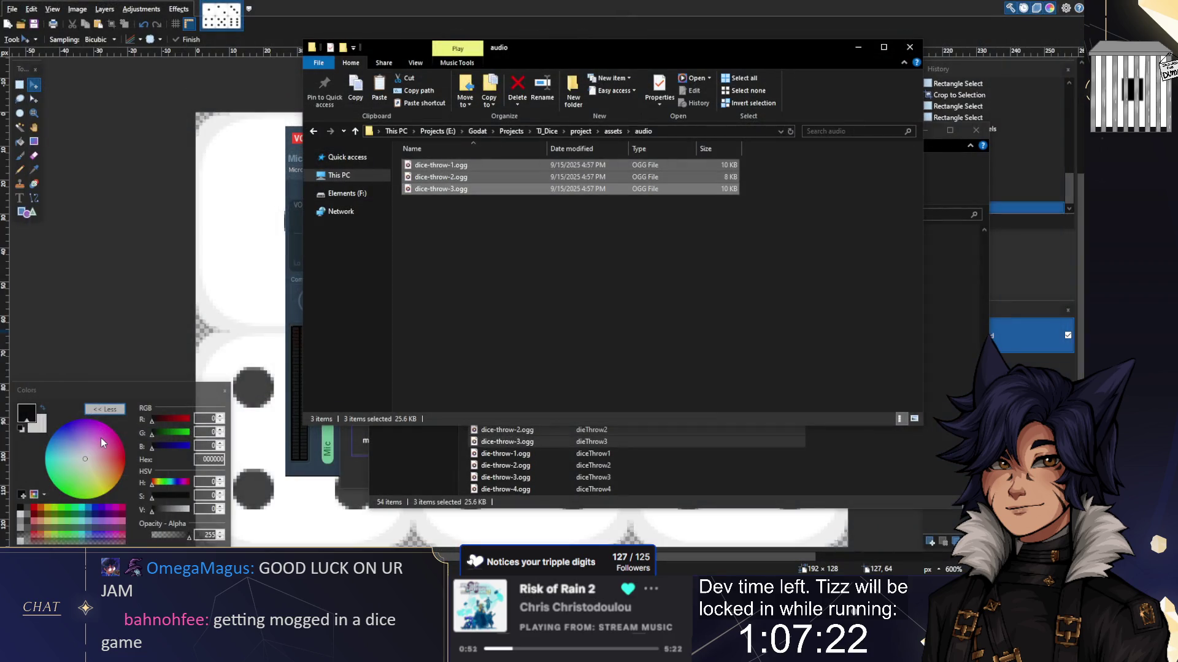
Step: Launch Godot from the Engine shortcut in the Godat folder and open the TJ_Dice project
left_click(474, 129)
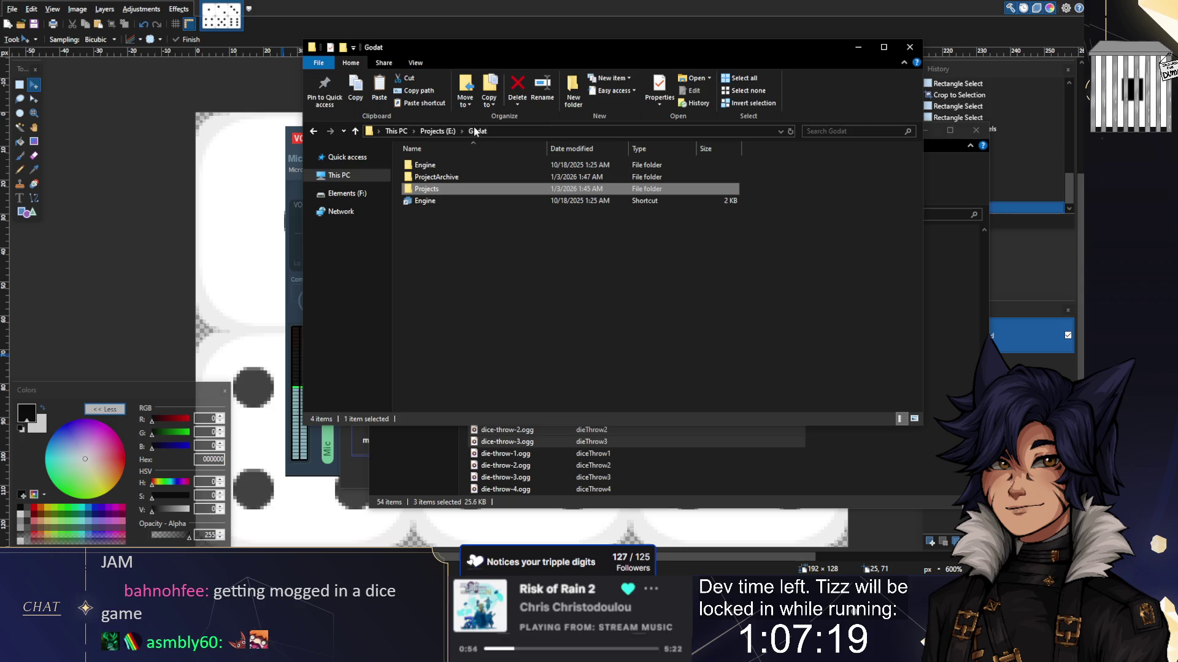
left_click(423, 202)
double_click(423, 202)
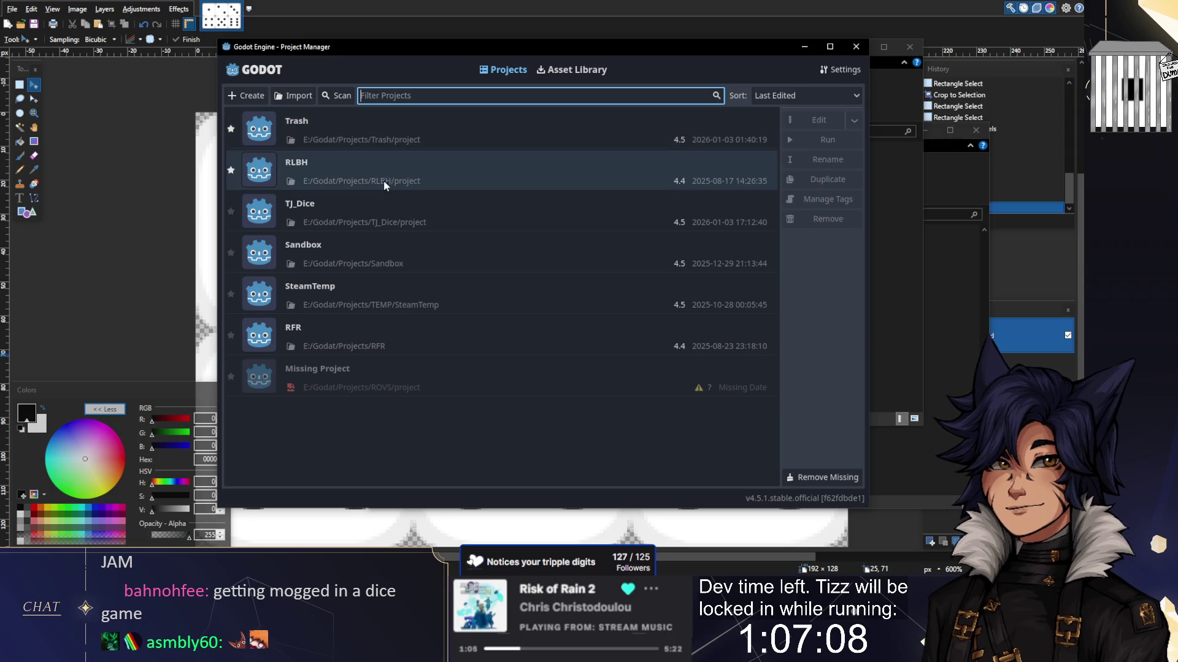
double_click(362, 201)
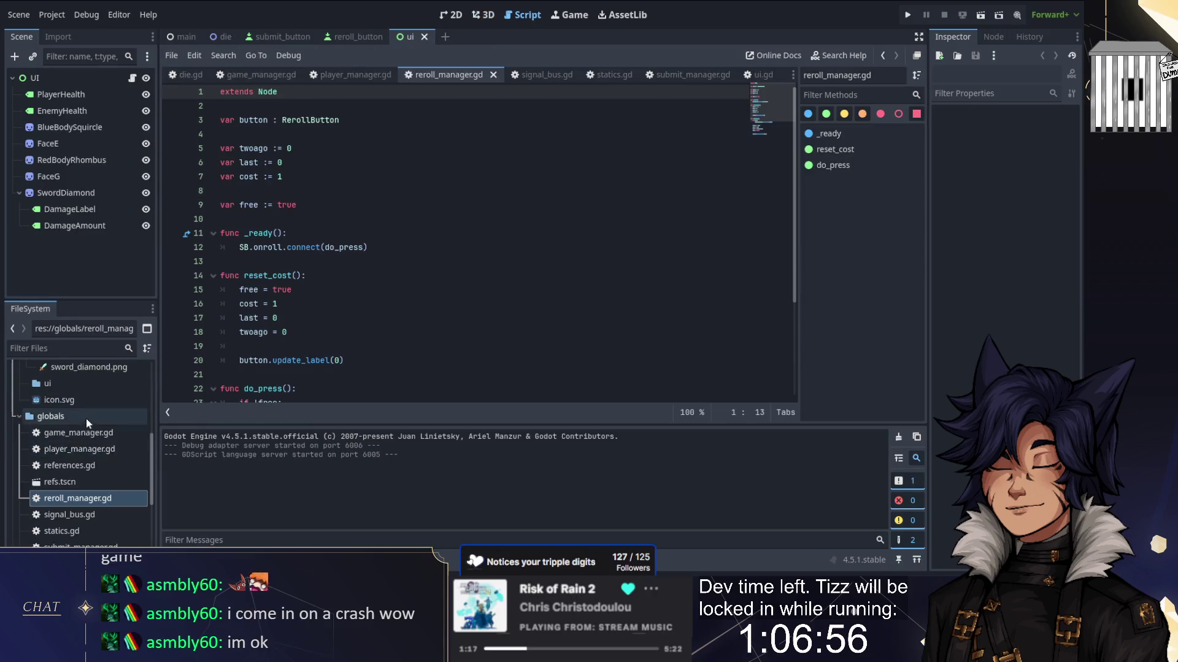
Step: Start creating a new Resource inside the audio folder, backing out of a text file first
double_click(86, 419)
scroll(86, 416, "up", 5)
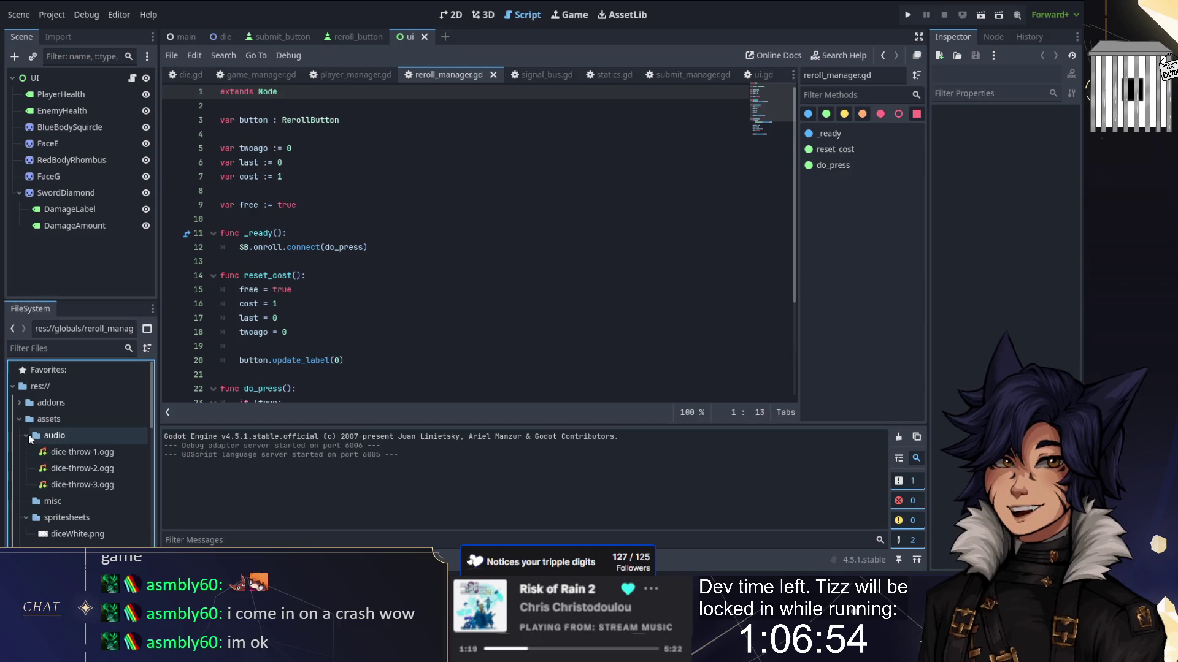
right_click(55, 436)
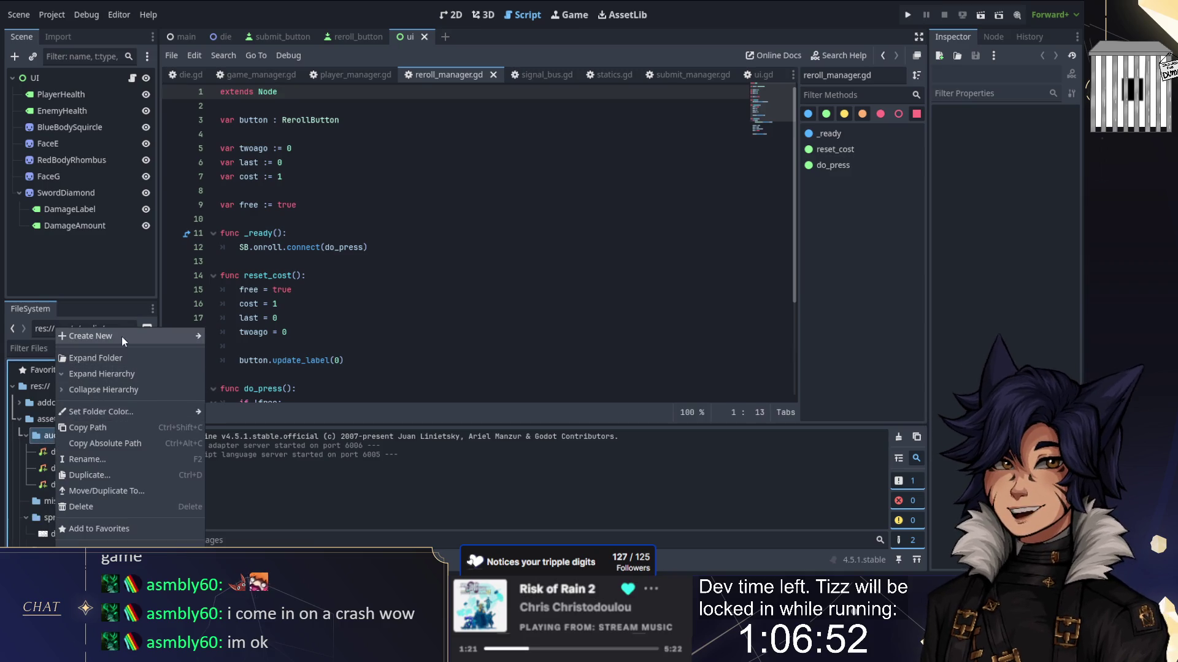
mouse_move(122, 336)
left_click(228, 392)
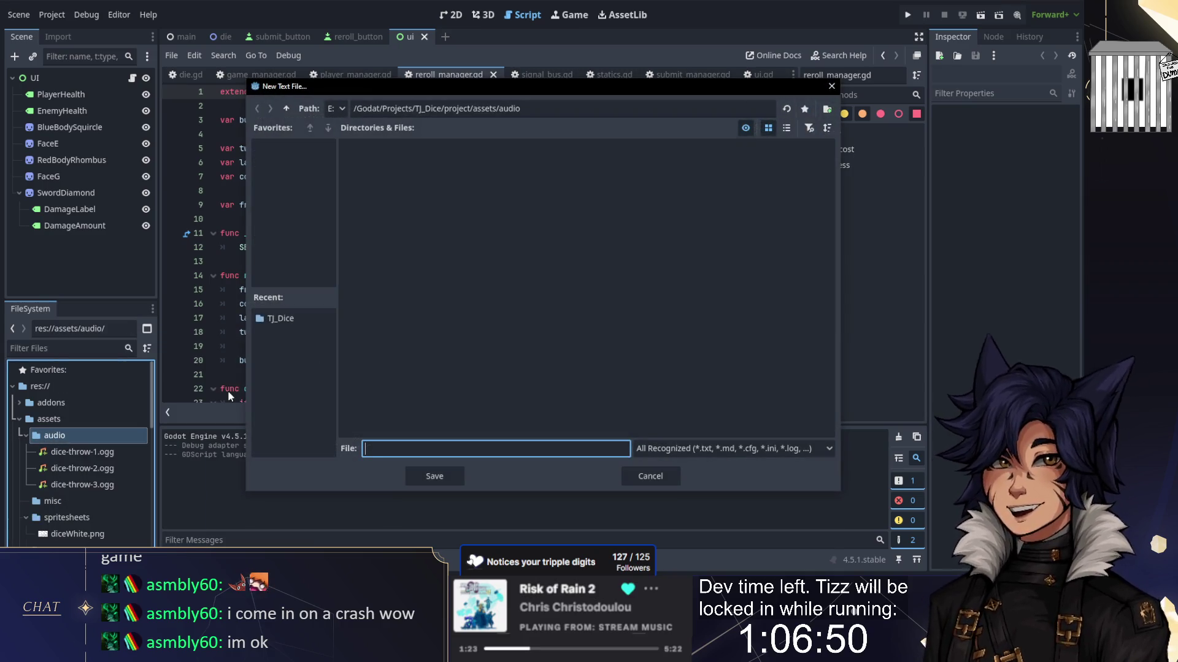
key("Escape")
right_click(43, 435)
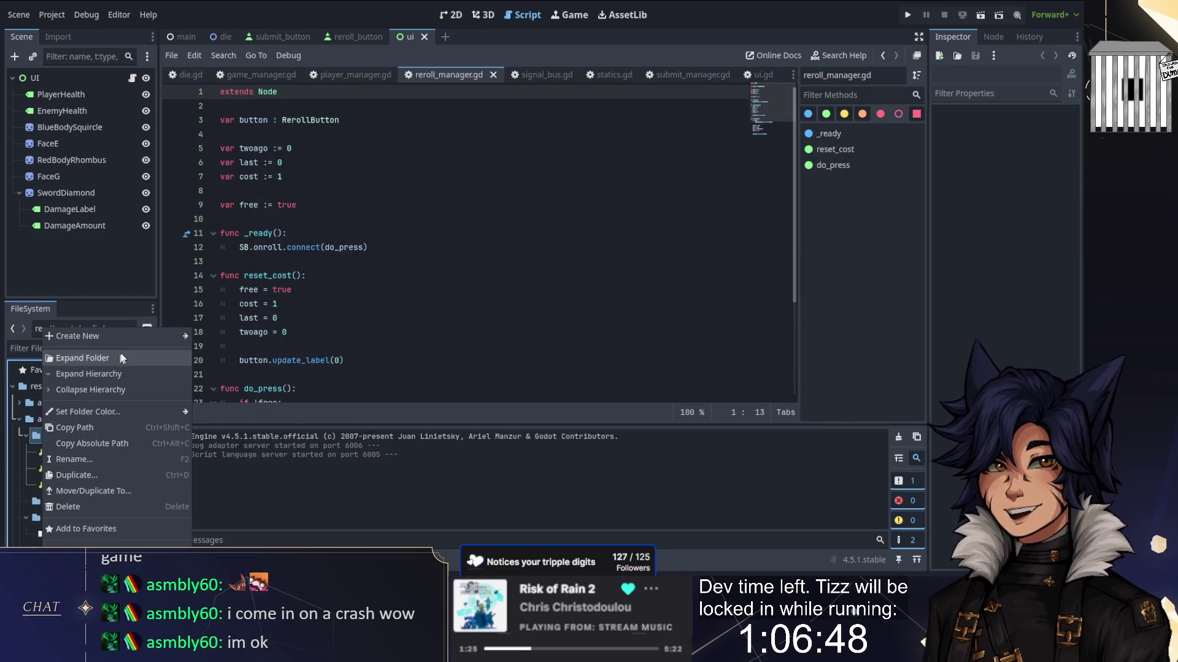
mouse_move(123, 336)
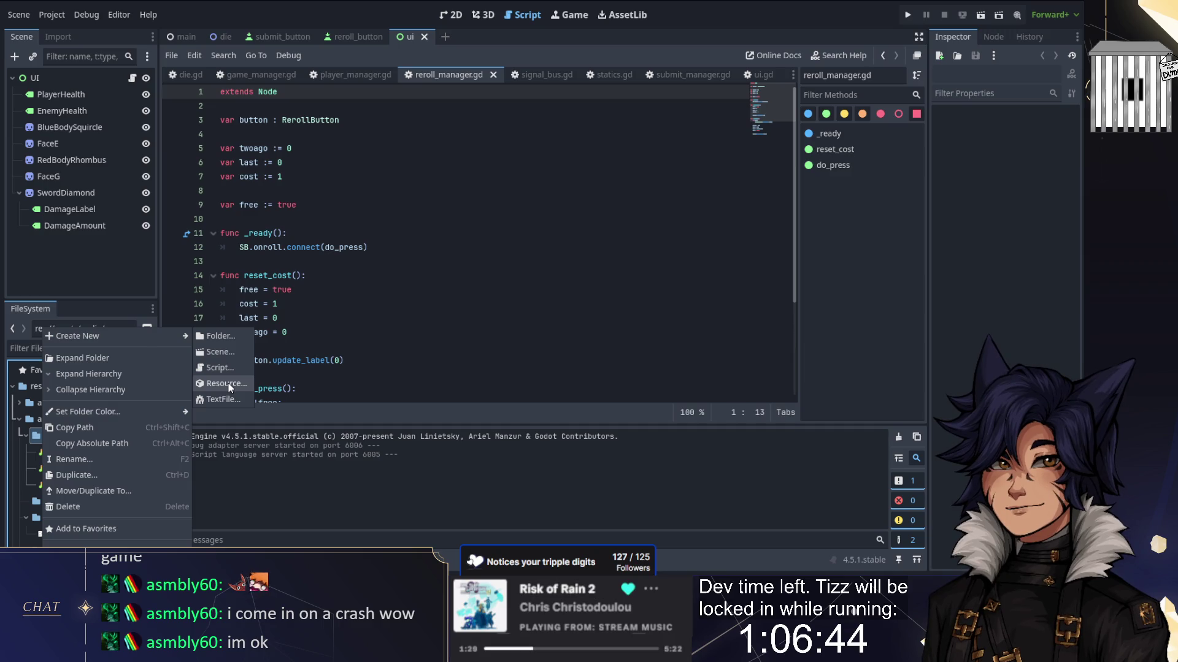
left_click(227, 383)
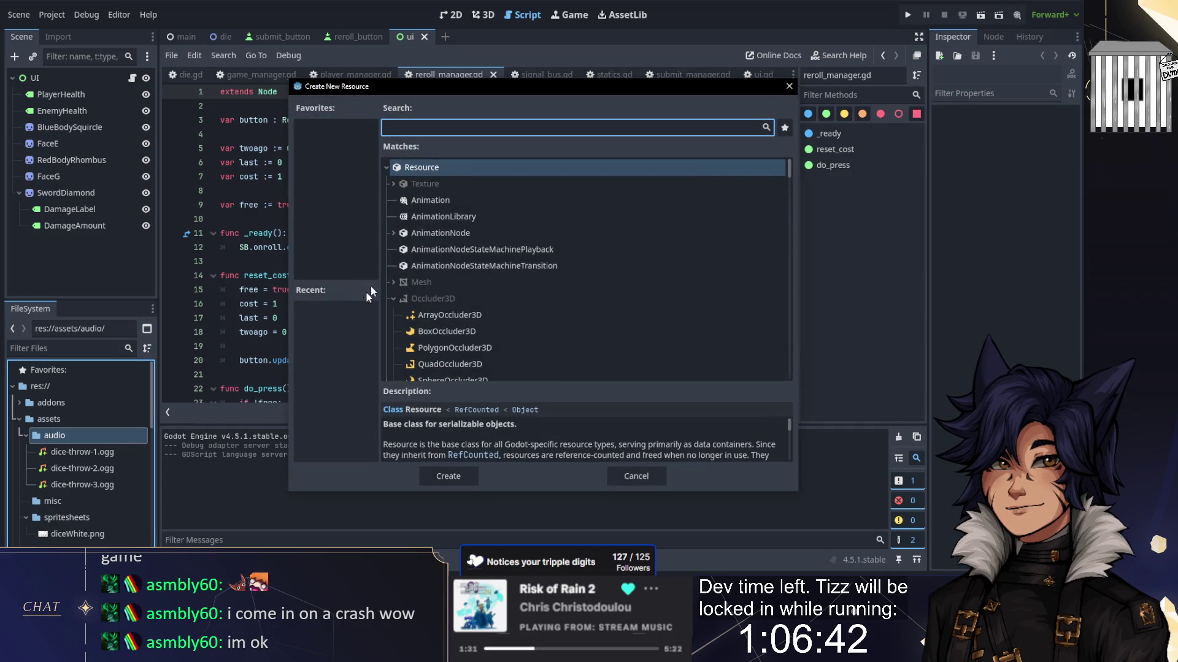
Step: Create an AudioStreamRandomizer saved as dieroll.tres and open it for editing
type("audiost")
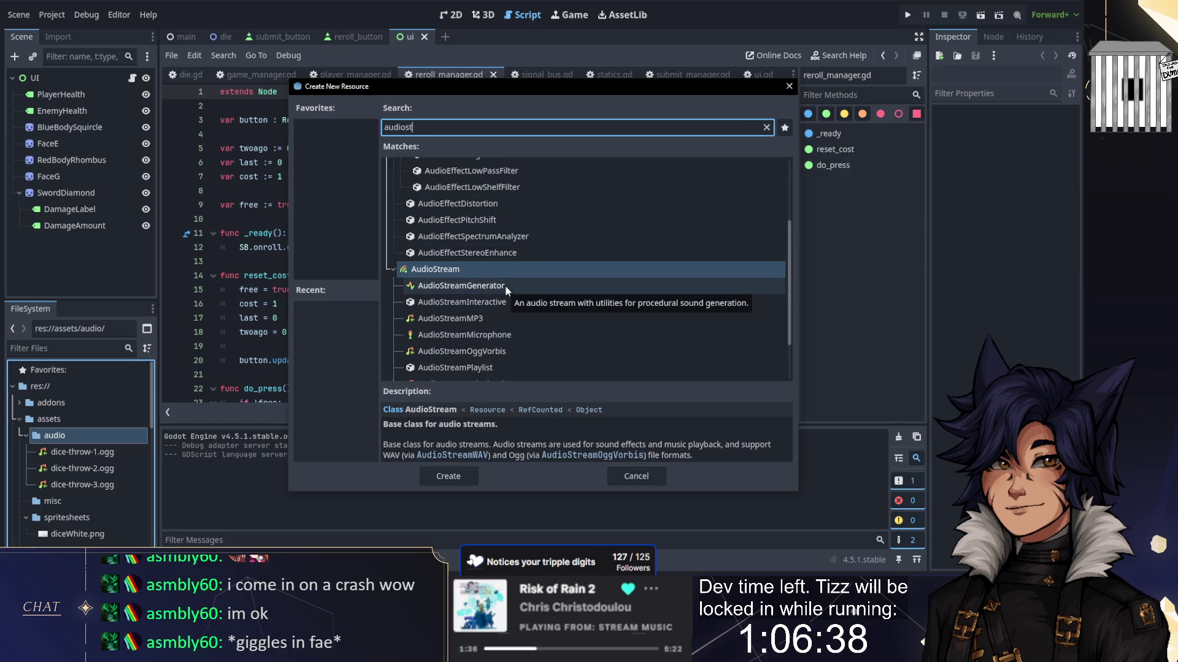
scroll(506, 285, "down", 3)
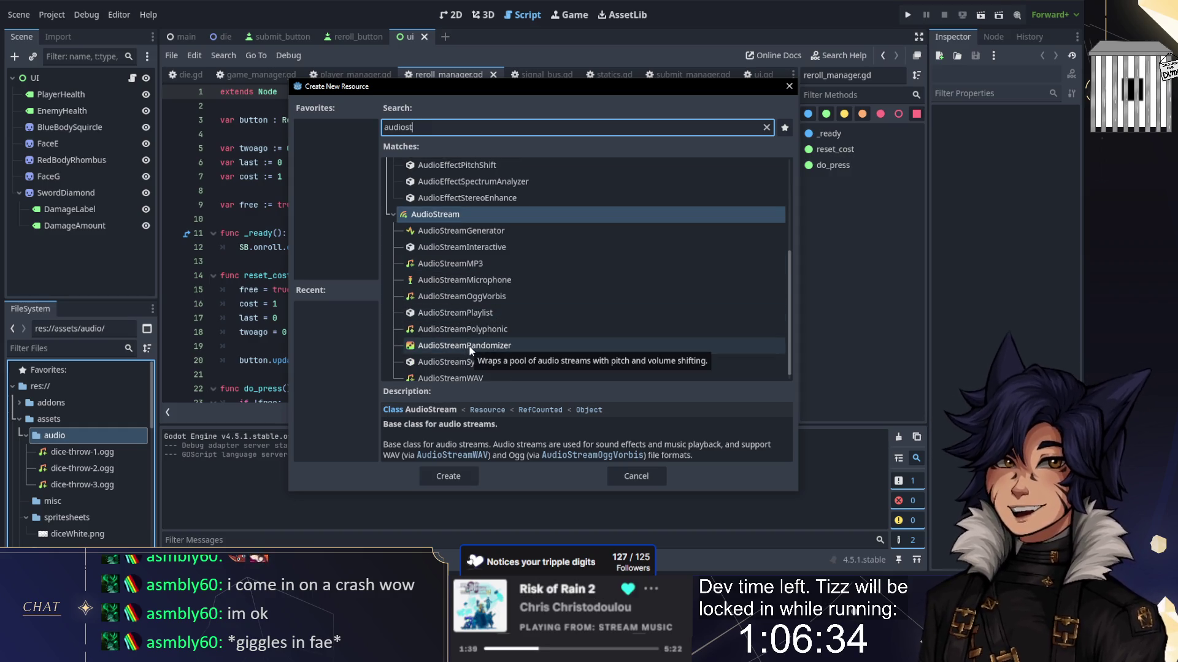
scroll(466, 344, "down", 1)
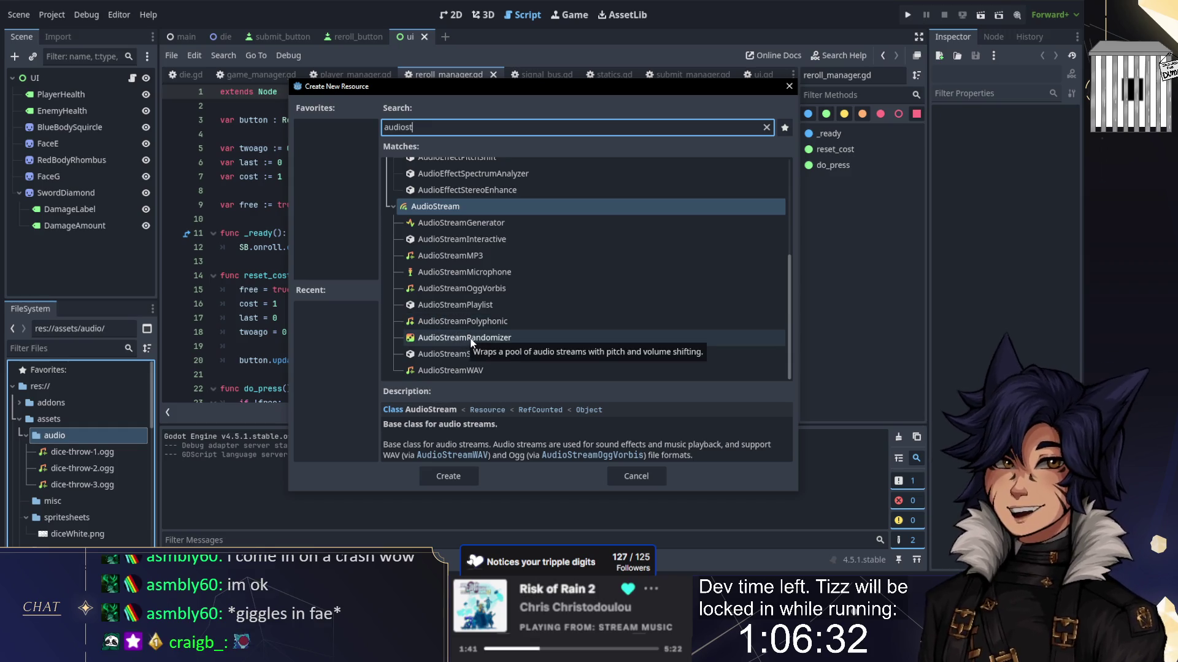
double_click(470, 338)
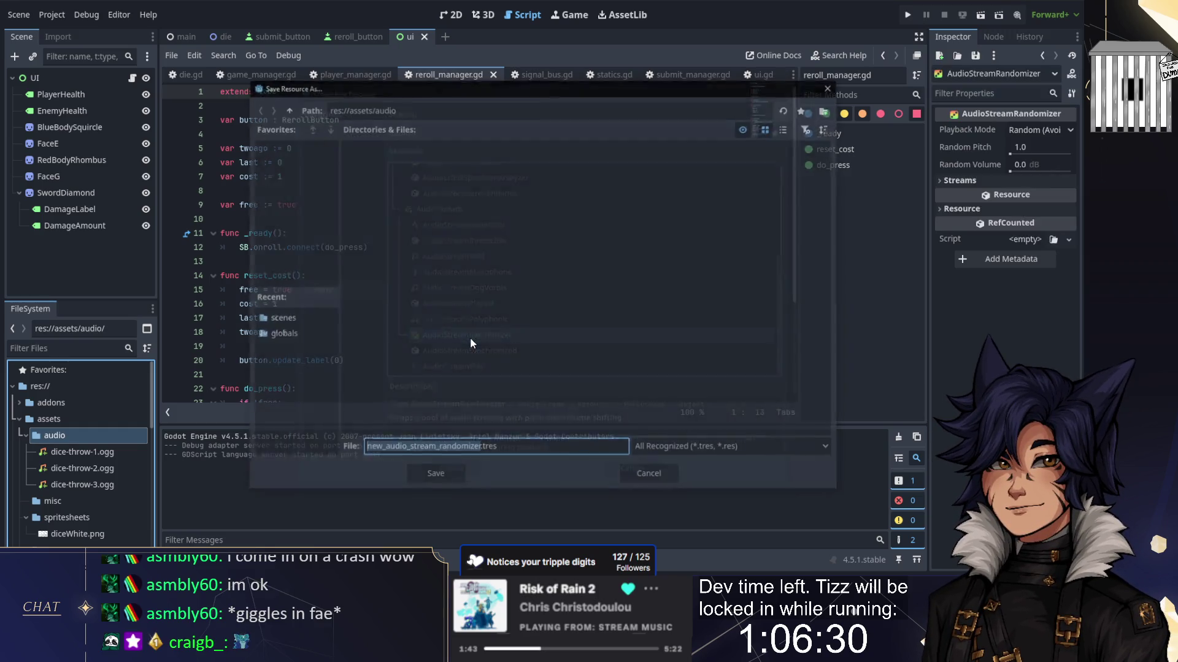
type("dierol")
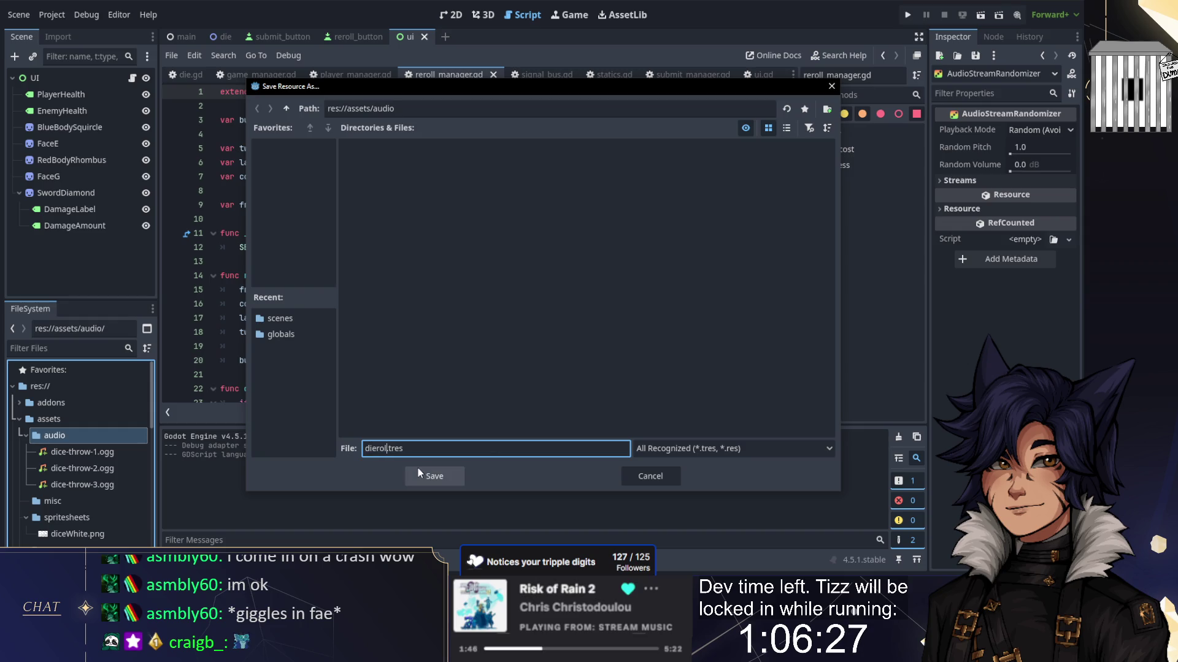
type("ll")
left_click(417, 469)
left_click(56, 506)
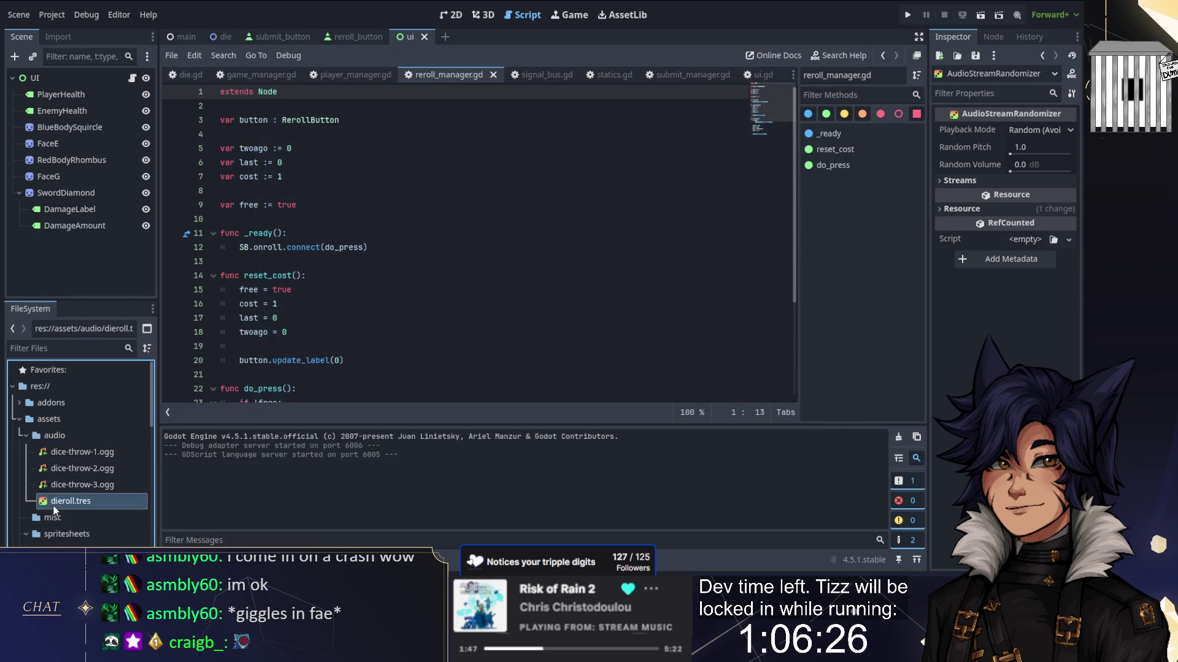
Step: Add three stream slots to the randomizer and drop dice-throw-1.ogg and dice-throw-2.ogg in
left_click(961, 182)
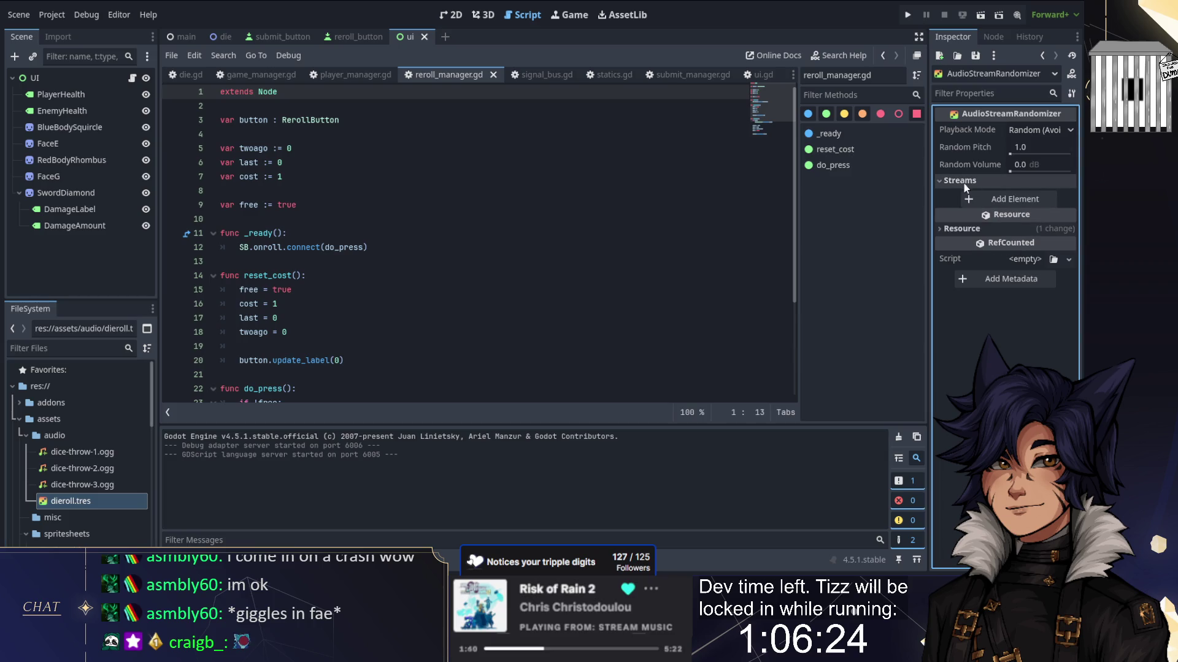
left_click(987, 200)
left_click(994, 244)
left_click(994, 286)
mouse_move(83, 452)
left_mouse_down()
mouse_move(1011, 248)
mouse_move(1031, 201)
left_mouse_up()
mouse_move(86, 472)
left_mouse_down()
mouse_move(985, 238)
mouse_move(1023, 267)
mouse_move(129, 482)
mouse_move(1018, 326)
left_mouse_up()
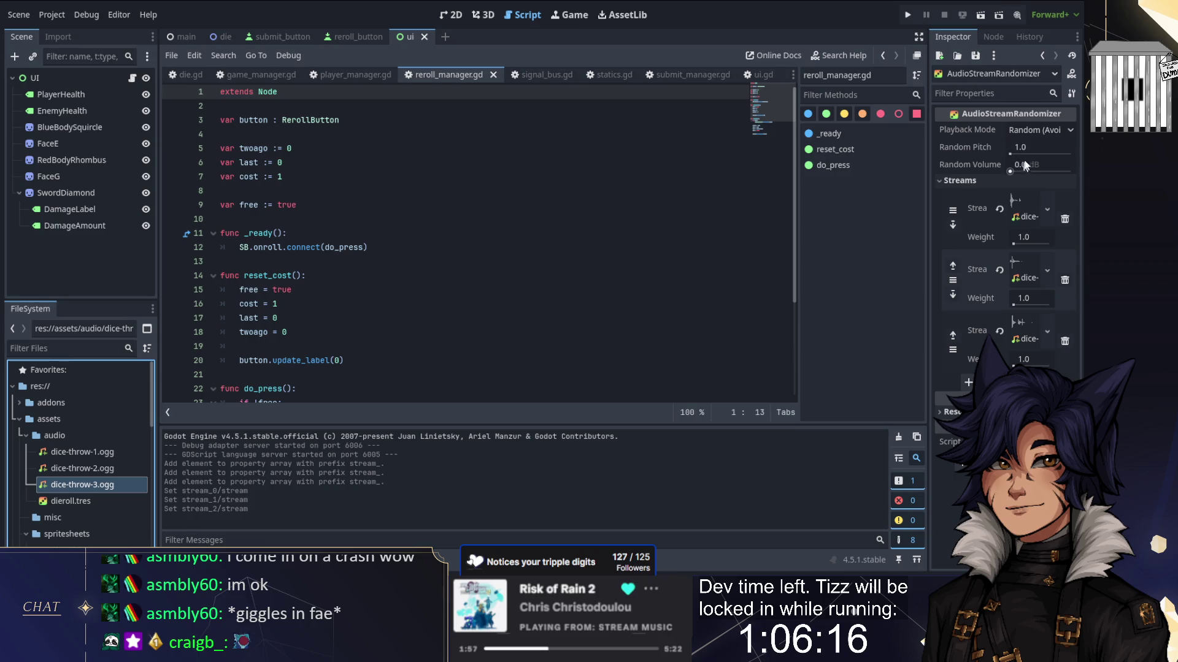
Step: Set the randomizer's Random Pitch to 1.5, then start a new line in game_manager.gd
left_click(1029, 148)
type("1.5")
key("Return")
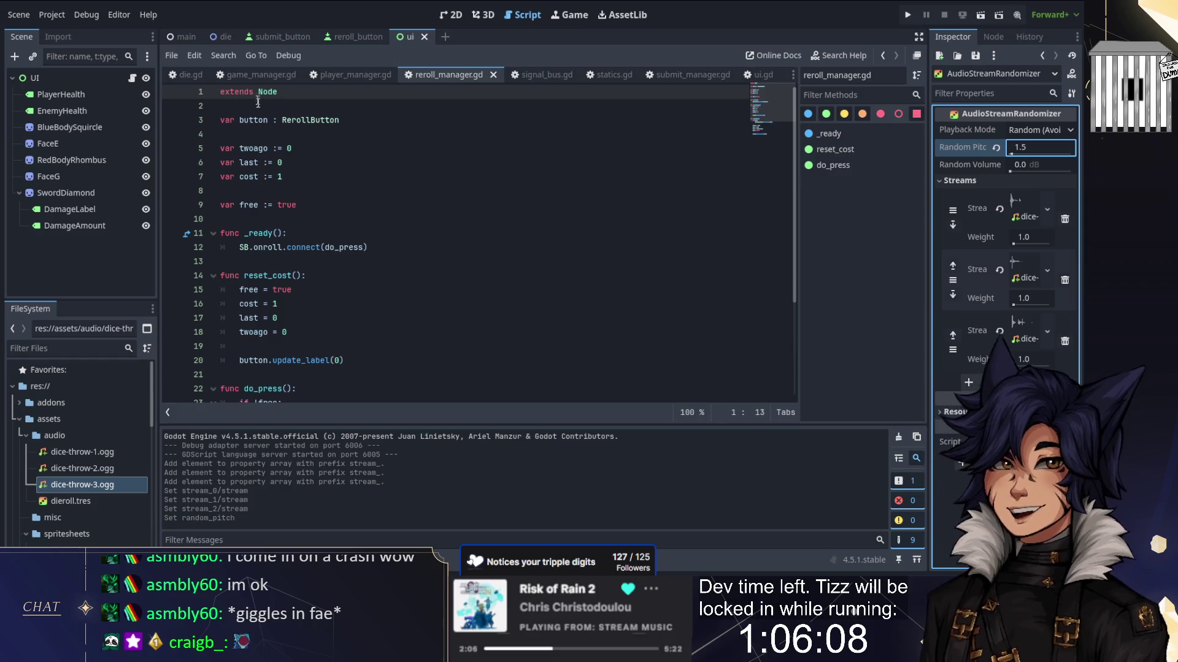
key("alt+Left")
key("Return")
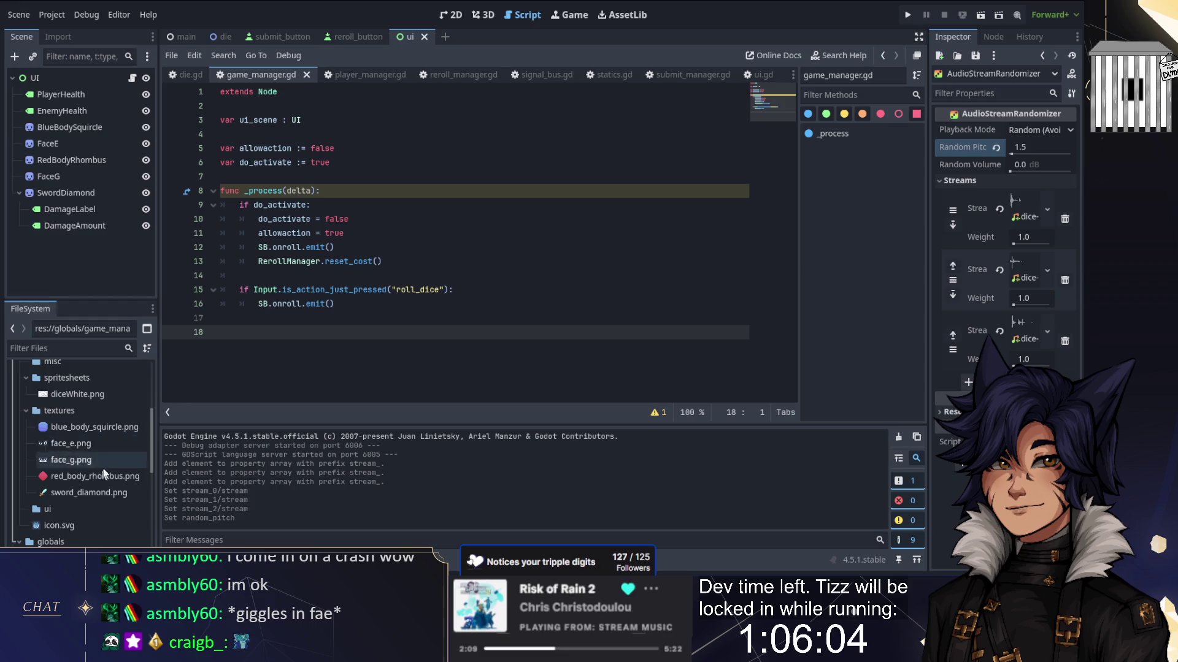
Step: Write the play_die_roll_audio(): header on line 18 and drag in the dieroll.tres path
scroll(103, 473, "up", 5)
type("func play_die")
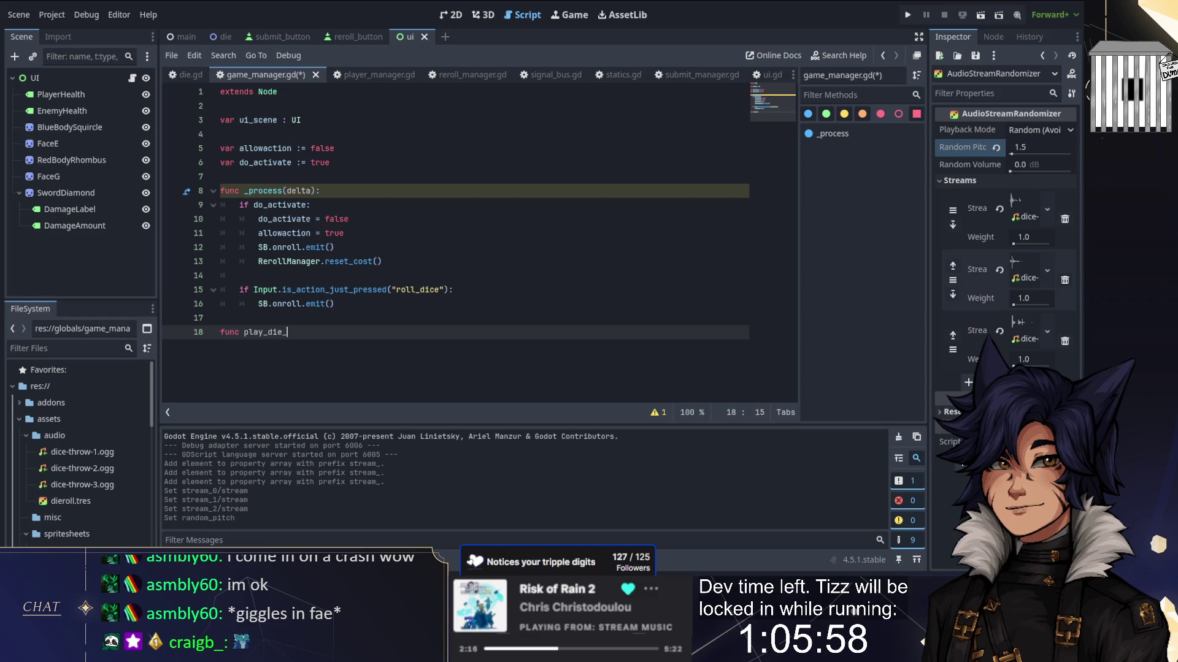
type("_roll_audio(")
type("():")
key("Return")
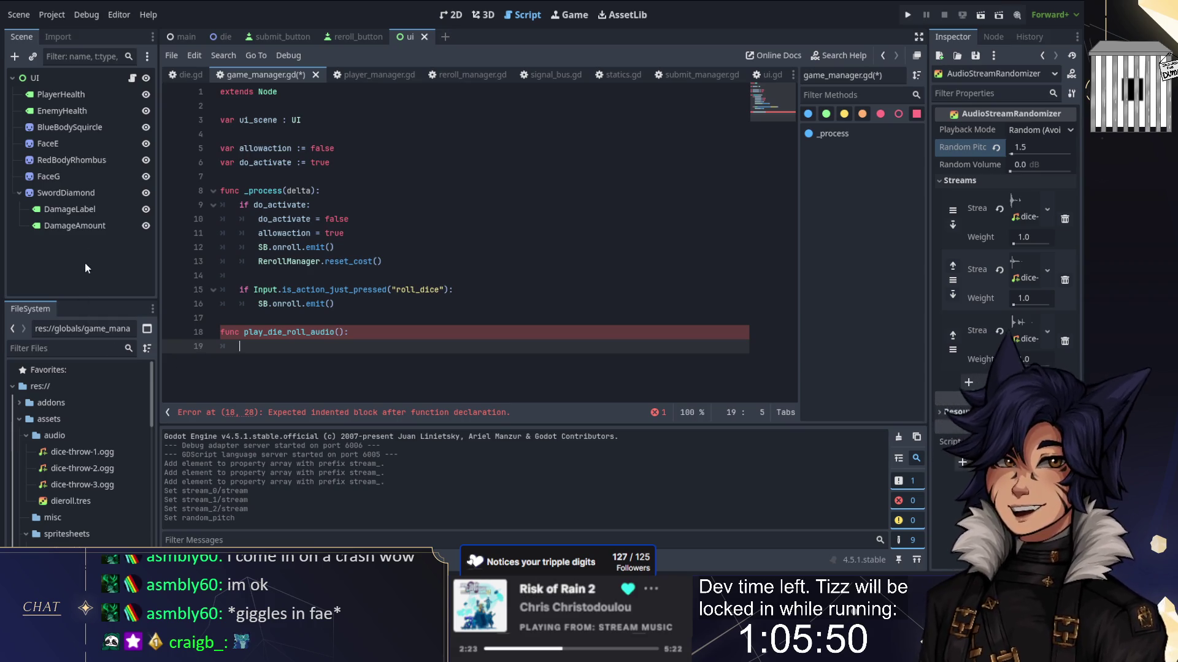
mouse_move(75, 503)
left_mouse_down()
mouse_move(261, 363)
mouse_move(260, 347)
left_mouse_up()
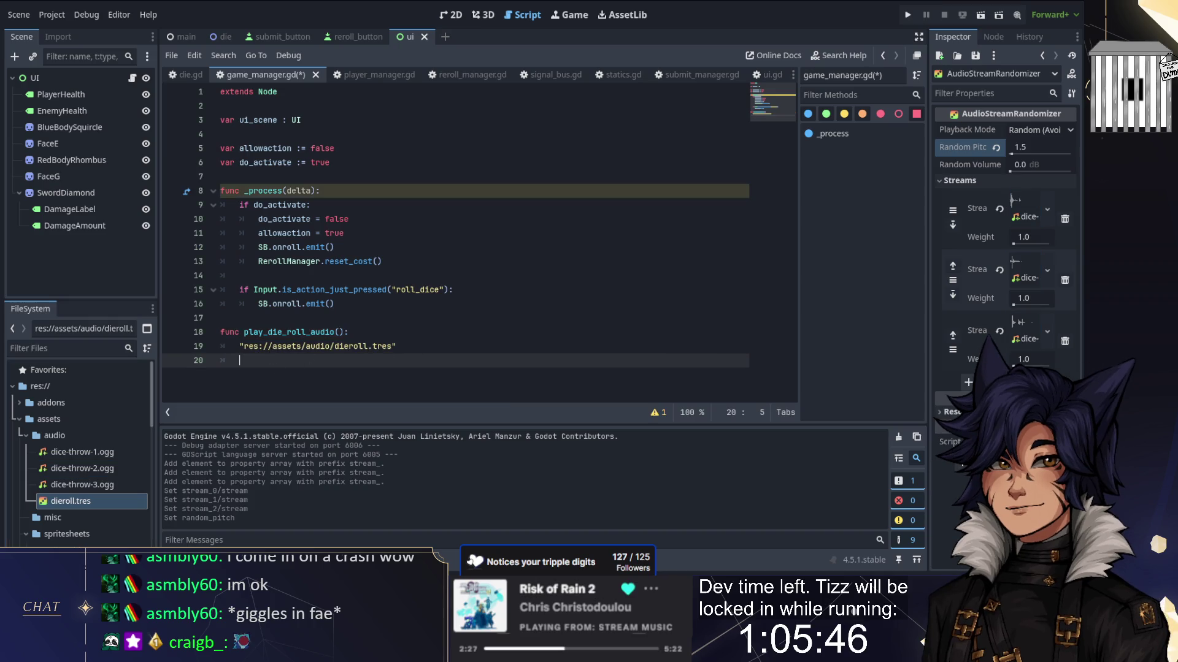
left_click(396, 346)
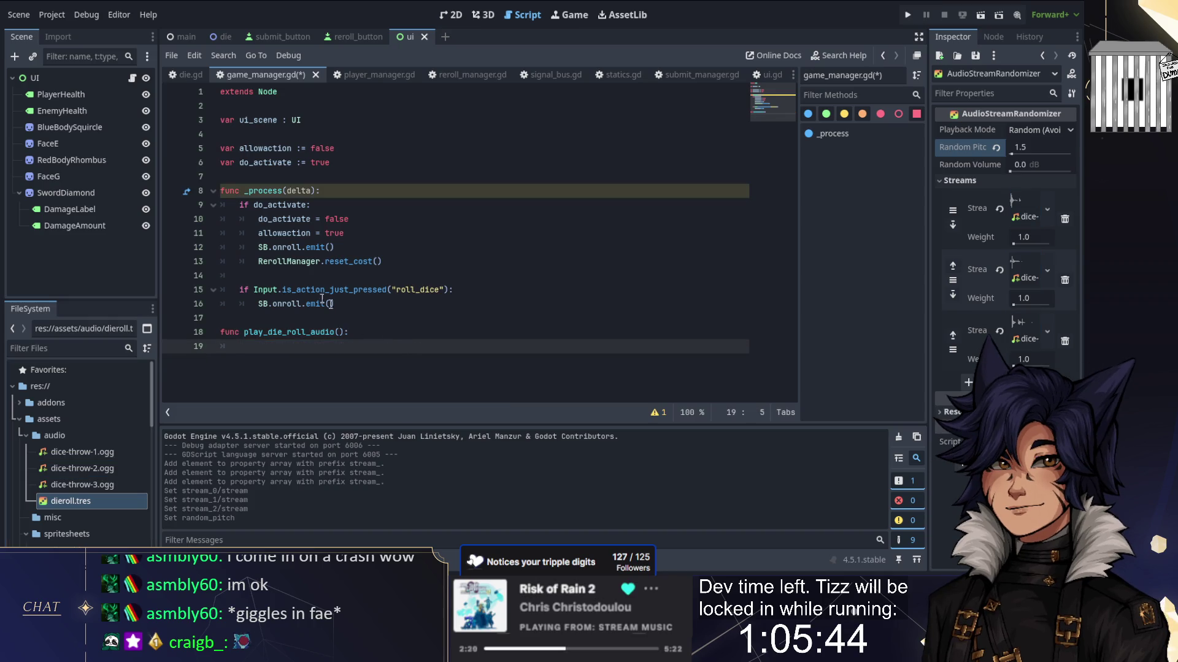
left_click(64, 348)
Step: Filter the project files for 'refs' and open the refs scene
type("refs")
left_click(52, 419)
double_click(52, 419)
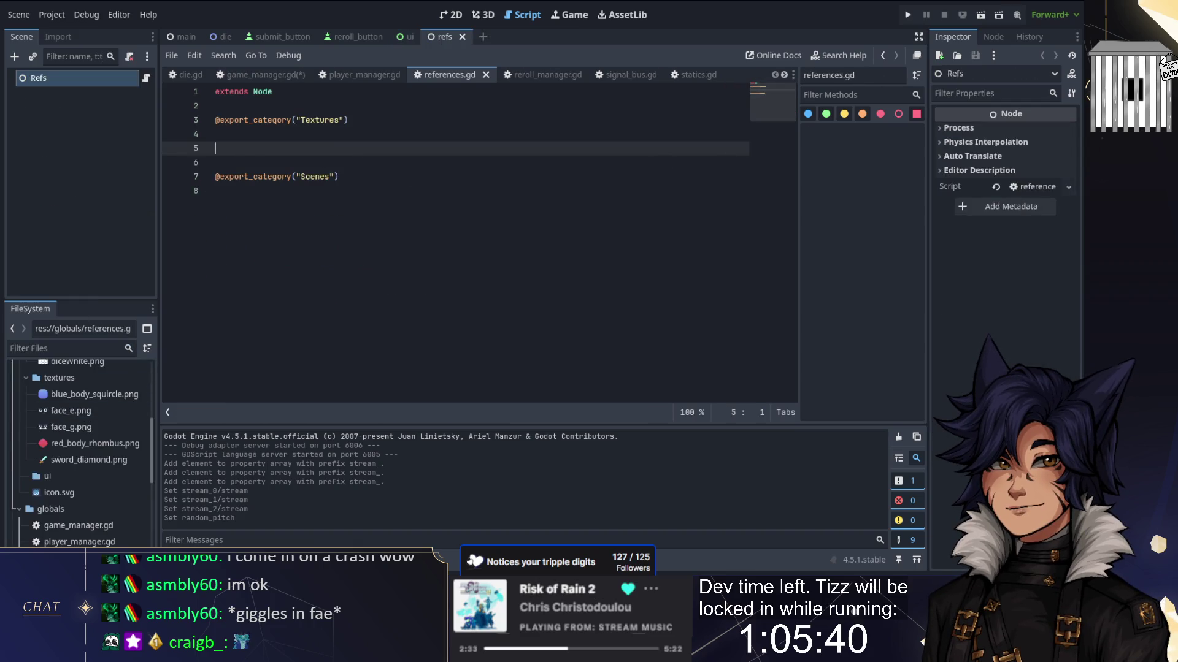
type("audi")
Step: Declare the die_roll_audio variable typed AudioStreamRandomizer in references.gd and save
key("BackSpace")
key("BackSpace")
key("BackSpace")
type("var die_roll_audio : A")
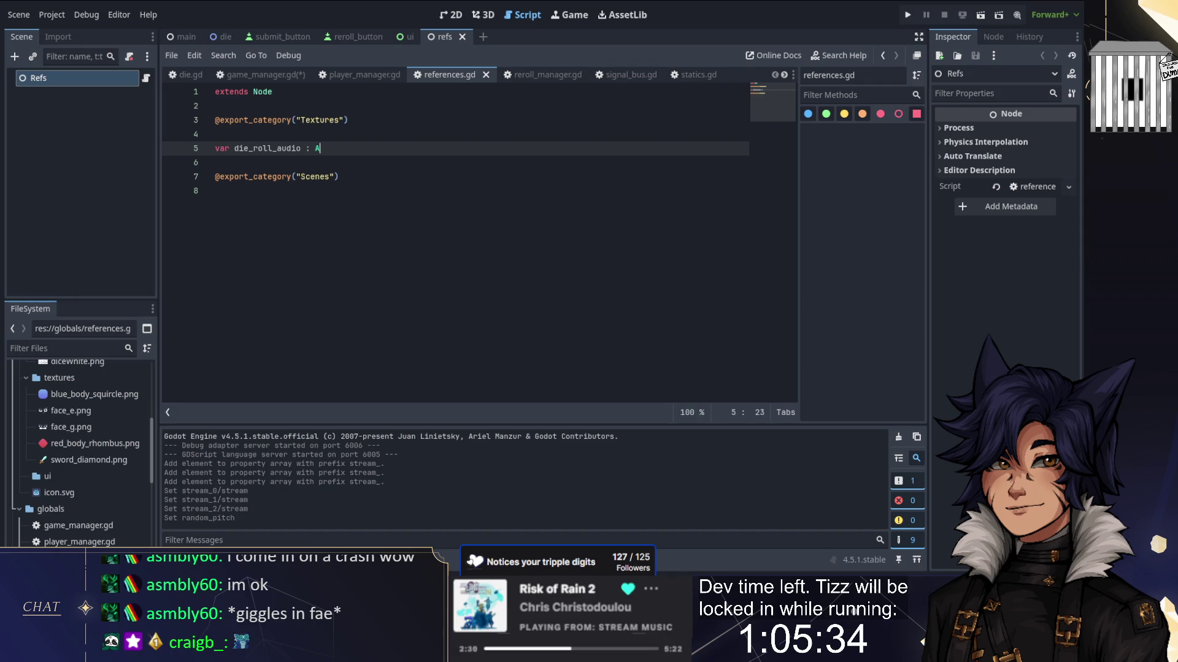
type("udiostrea")
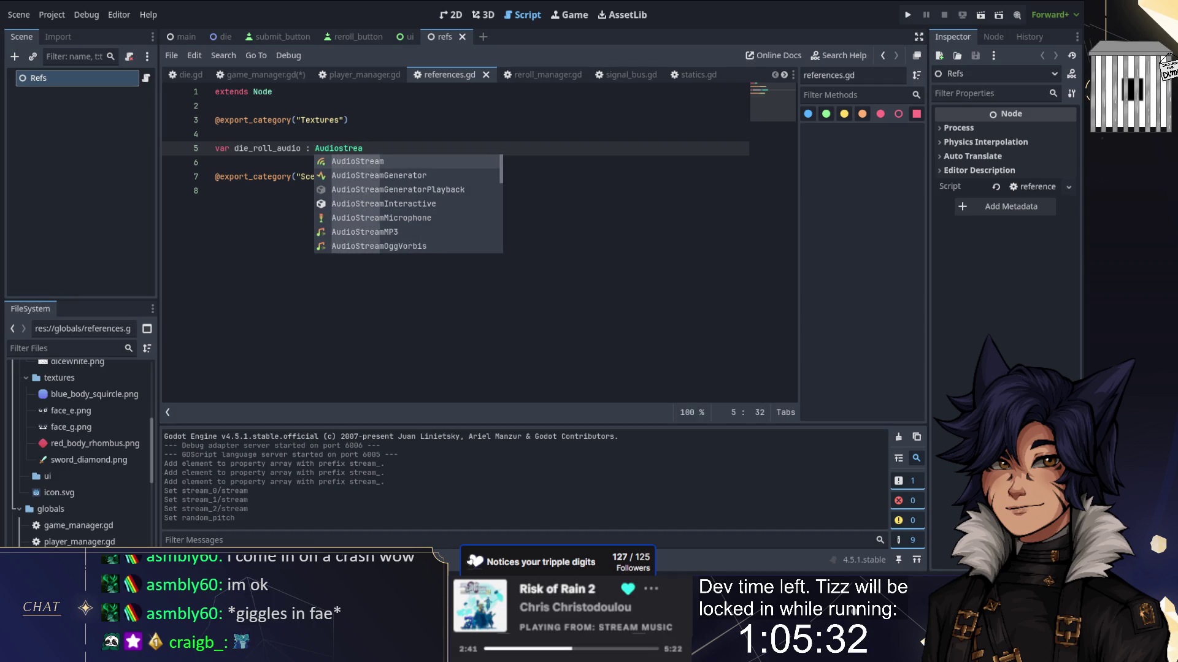
key("Down")
key("Down")
key("Down")
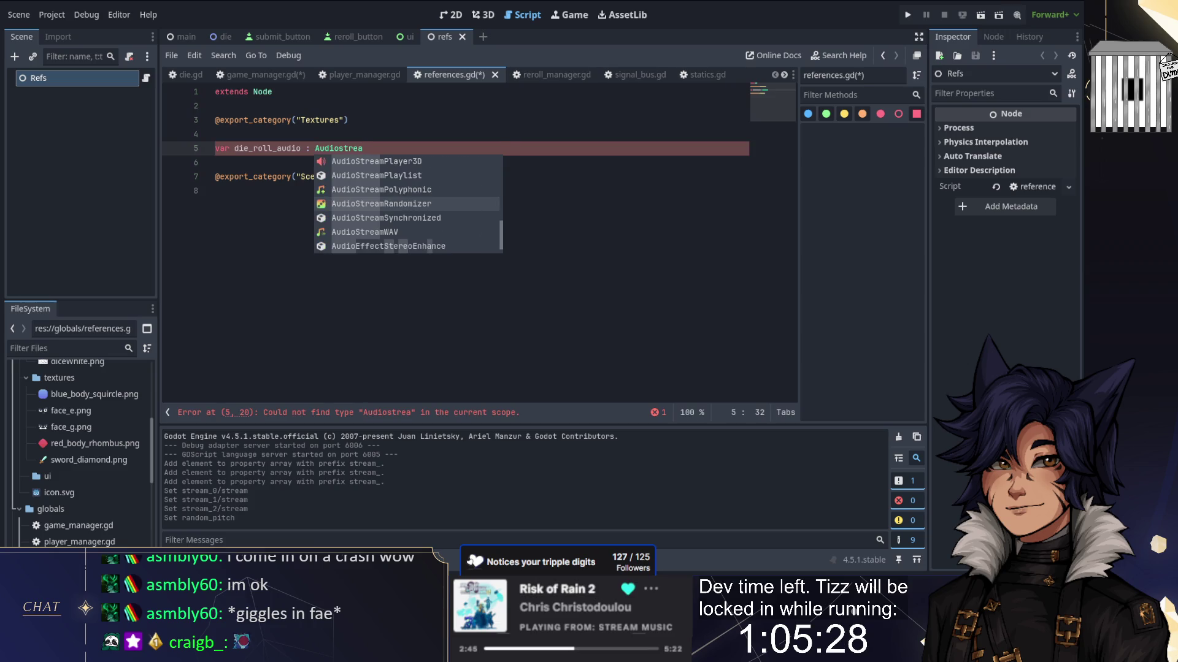
key("Return")
key("ctrl+s")
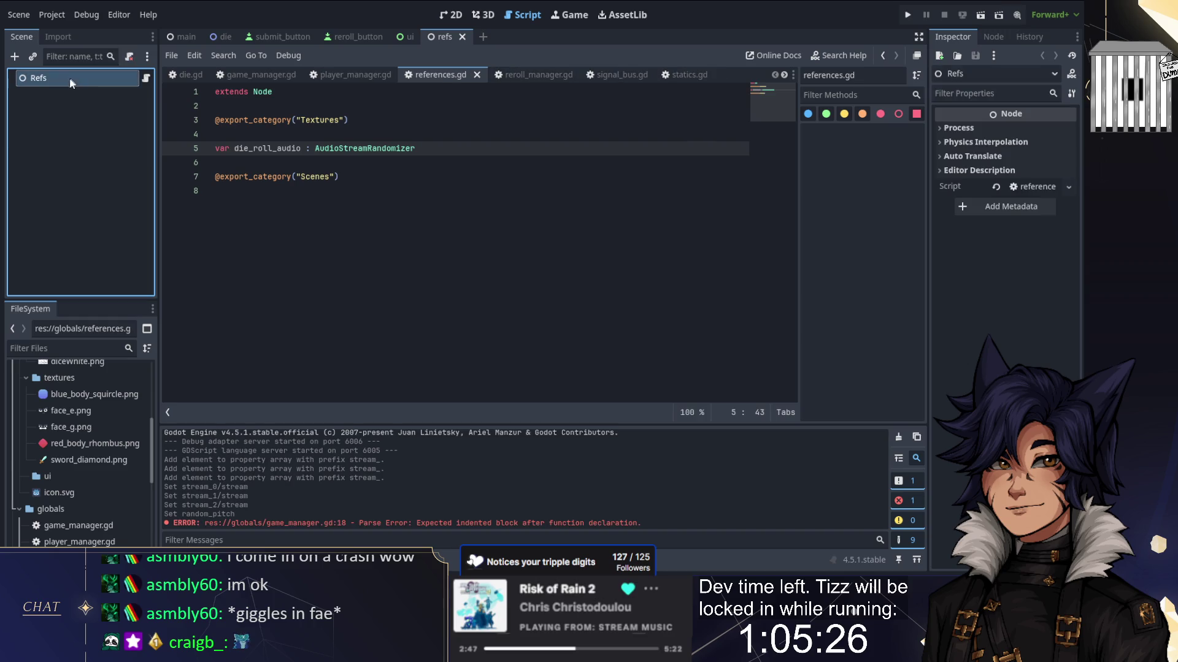
Step: Drop dieroll.tres onto the Refs node's properties, then return to line 18 of game_manager.gd
scroll(98, 477, "up", 5)
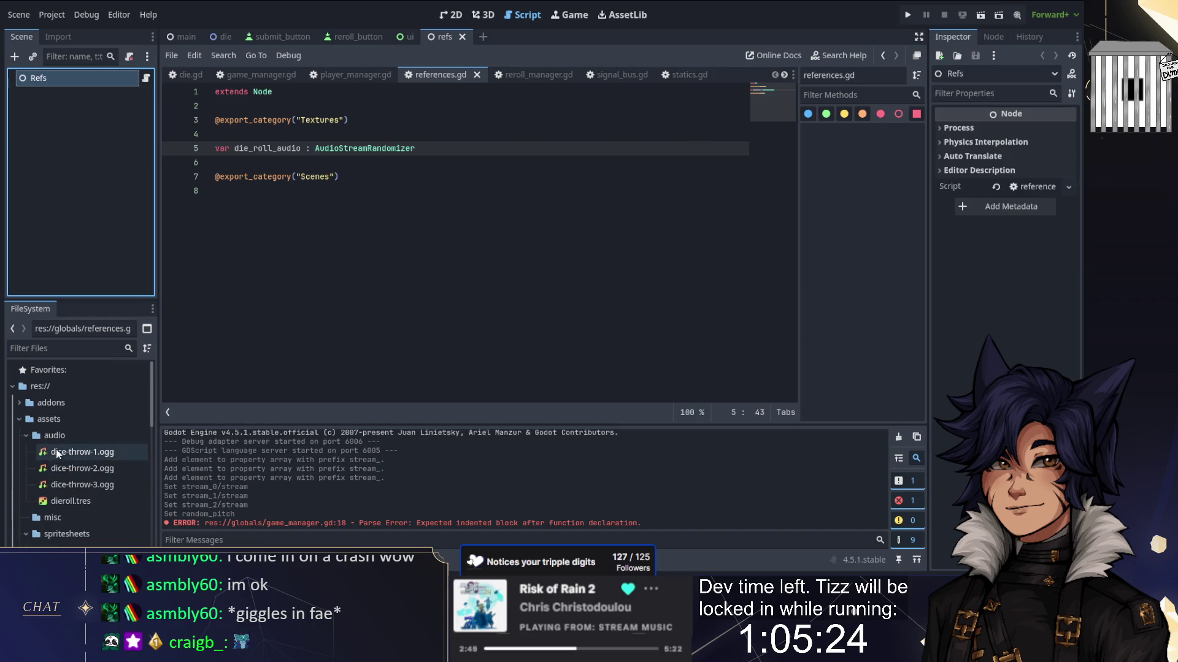
left_click_drag(62, 503, 933, 211)
left_click_drag(126, 438, 126, 437)
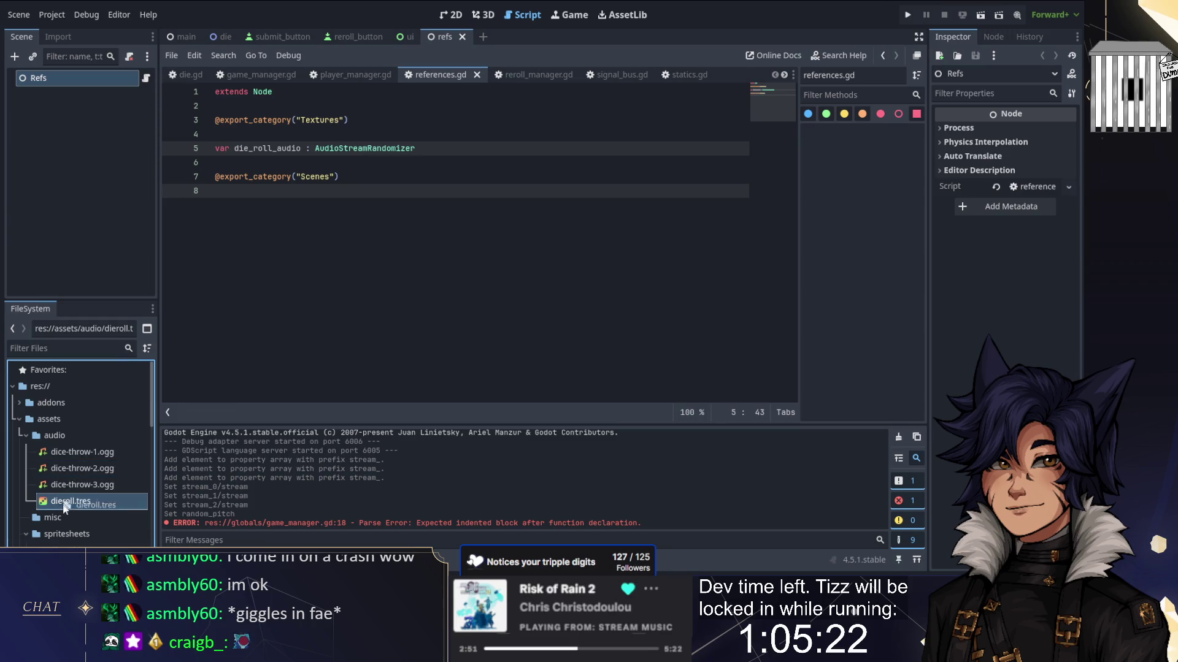
left_click(81, 101)
left_click(65, 82)
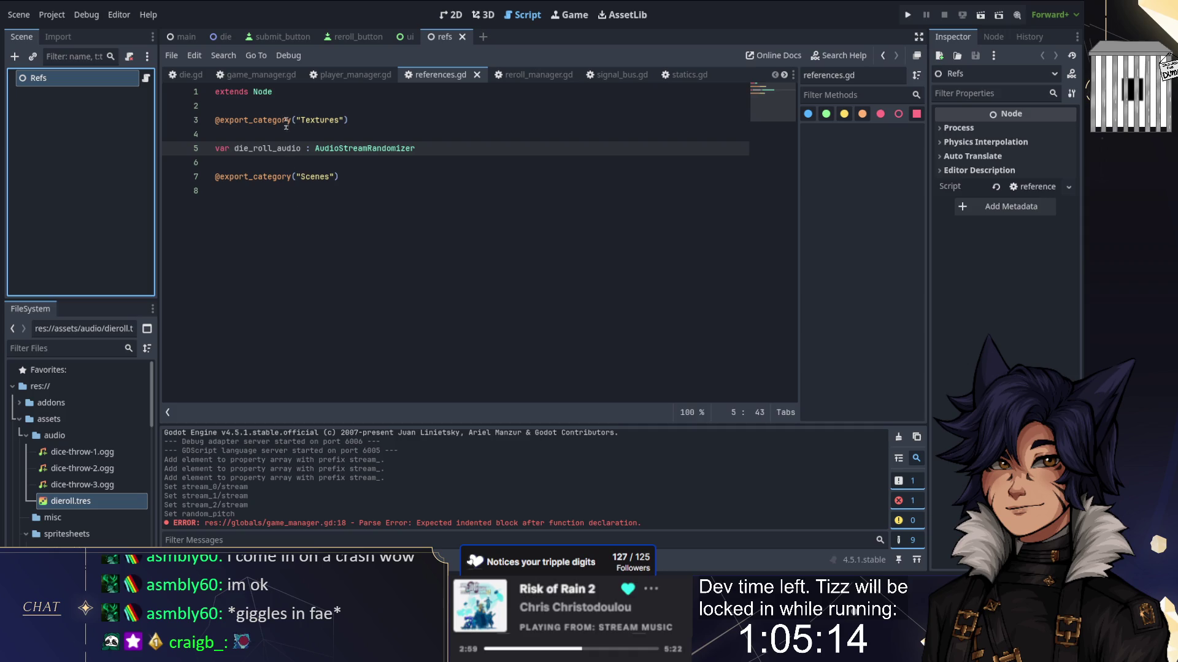
left_click(255, 73)
left_click(225, 332)
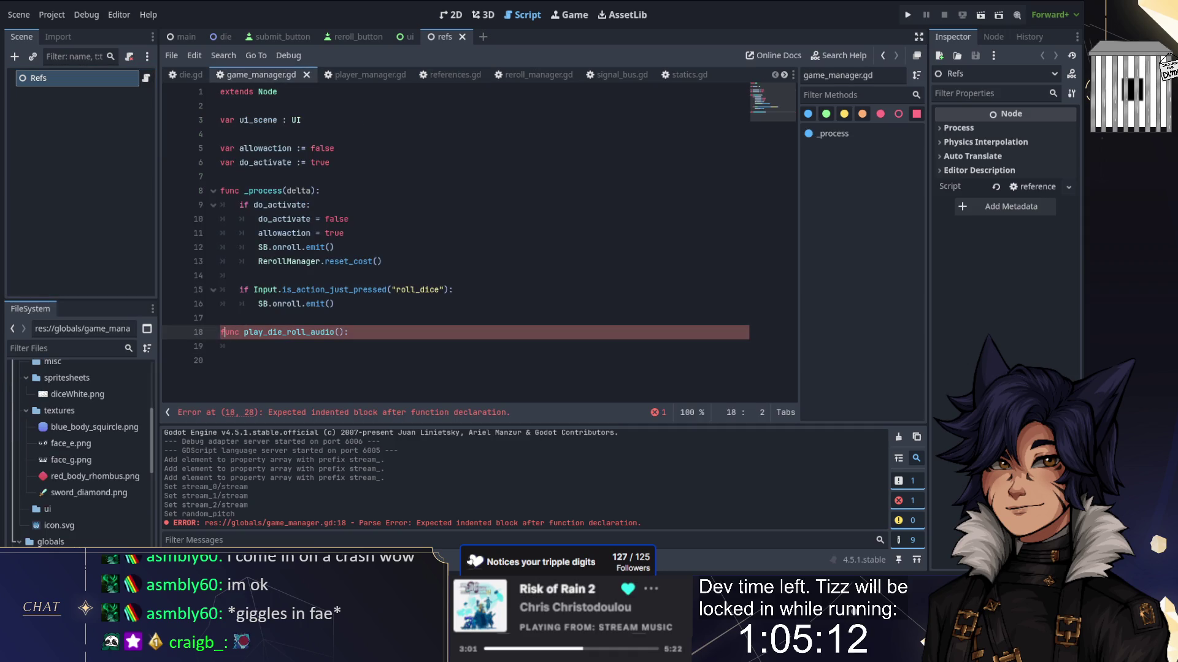
Step: Comment out play_die_roll_audio in game_manager.gd and drag references.gd onto the Refs node
type("#")
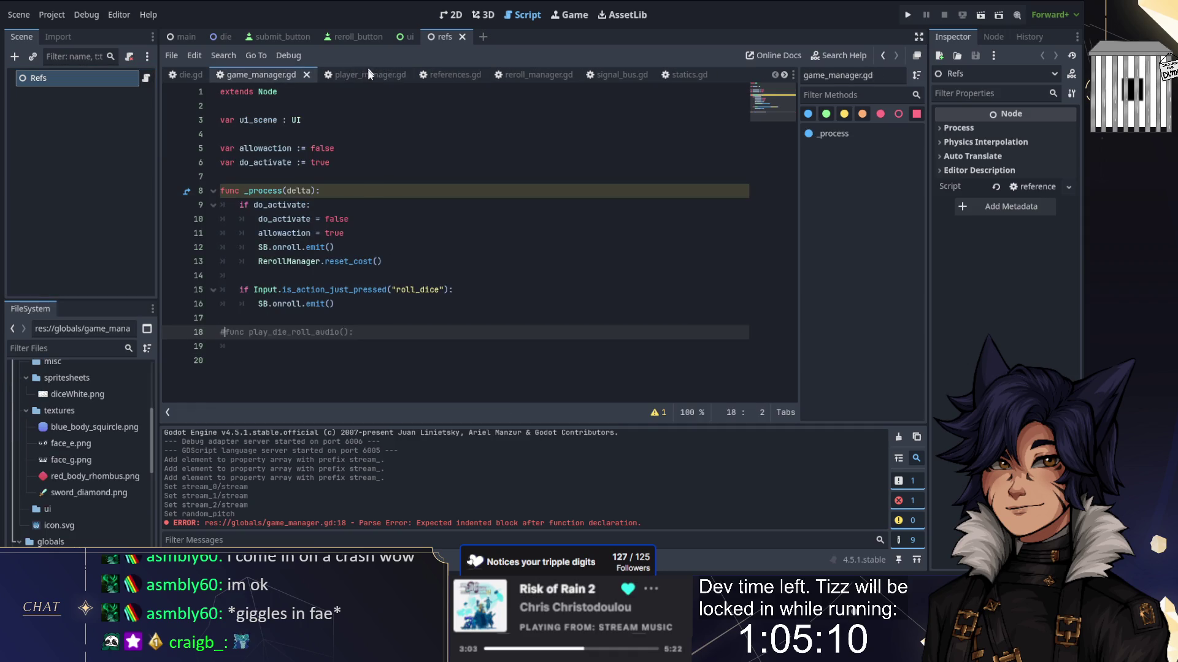
left_click(57, 98)
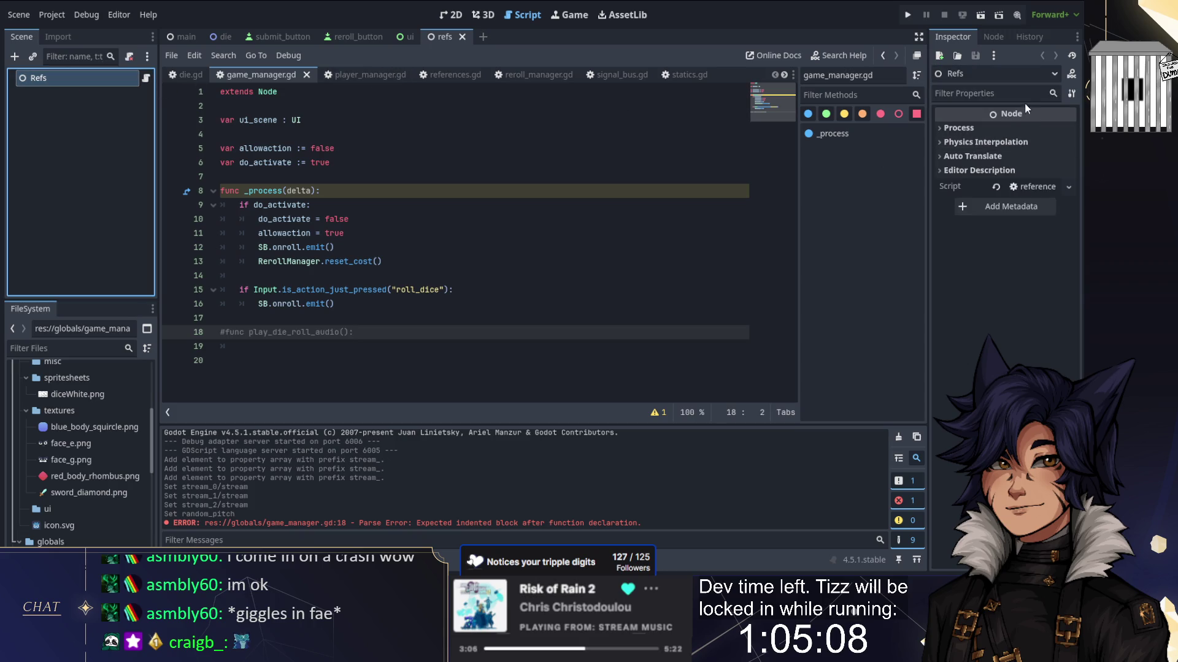
left_click(942, 127)
left_click(942, 126)
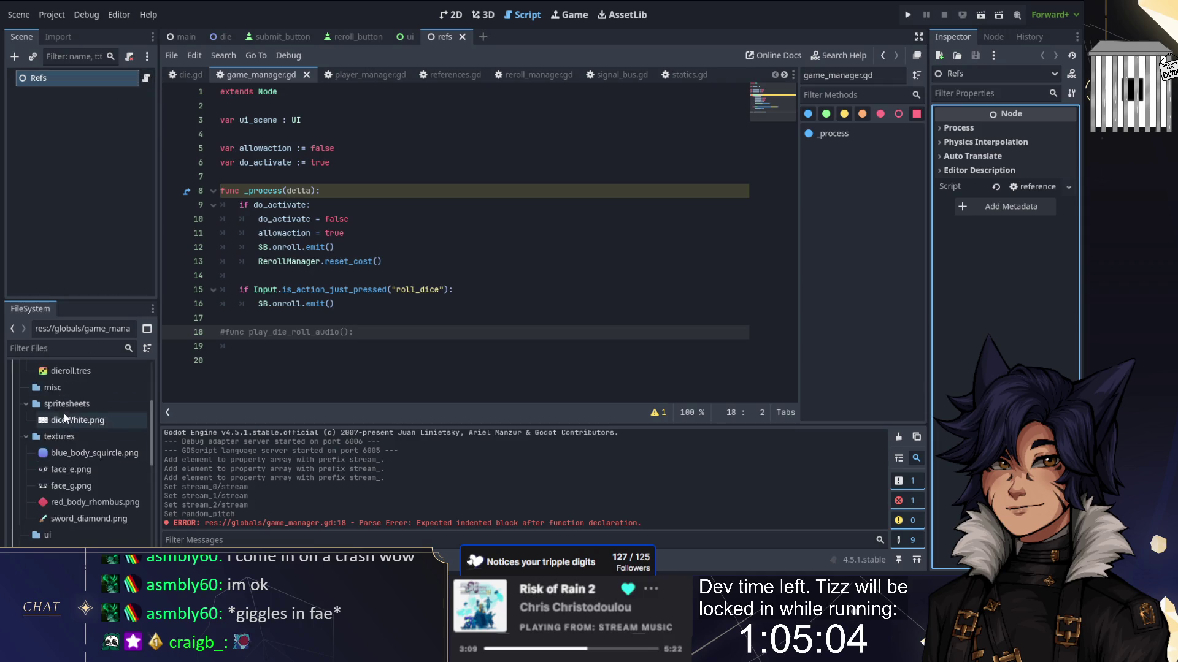
scroll(72, 418, "down", 5)
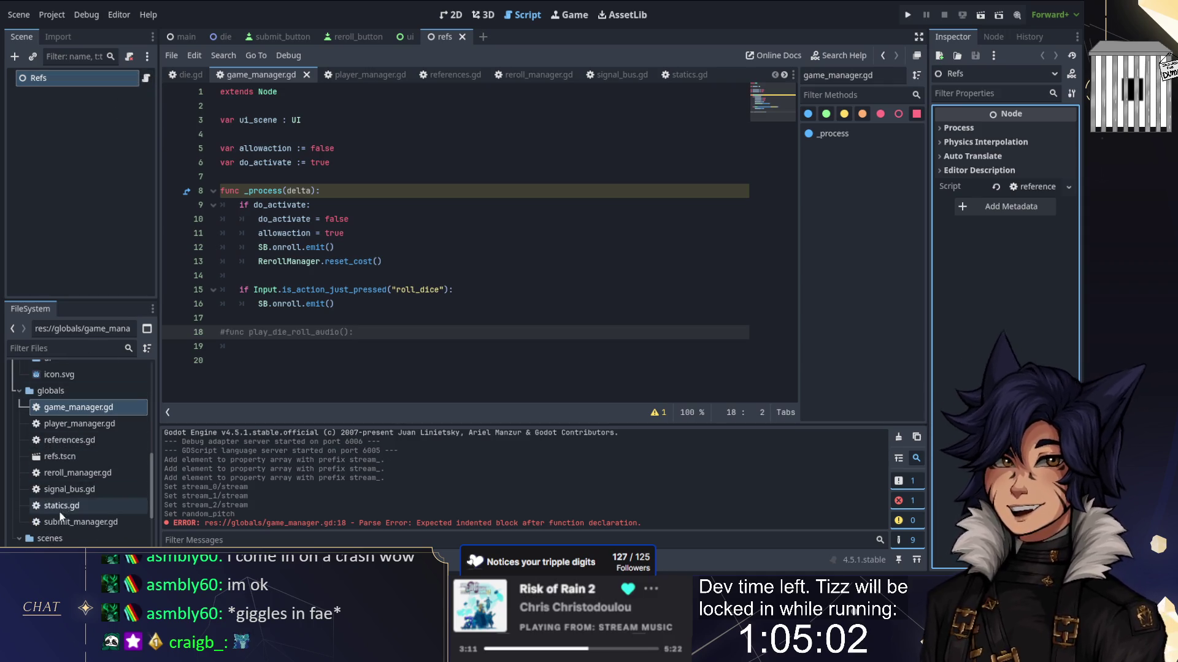
left_click_drag(62, 440, 72, 78)
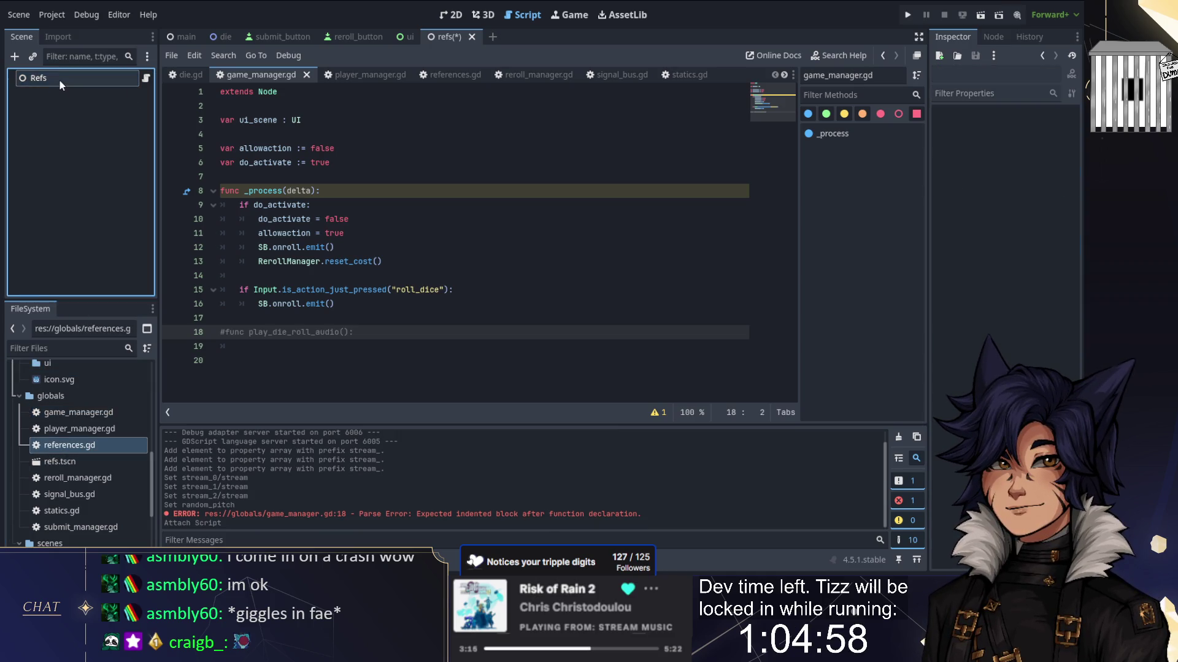
Step: Check Refs' attached script and return to references.gd above the die_roll_audio declaration
left_click(60, 80)
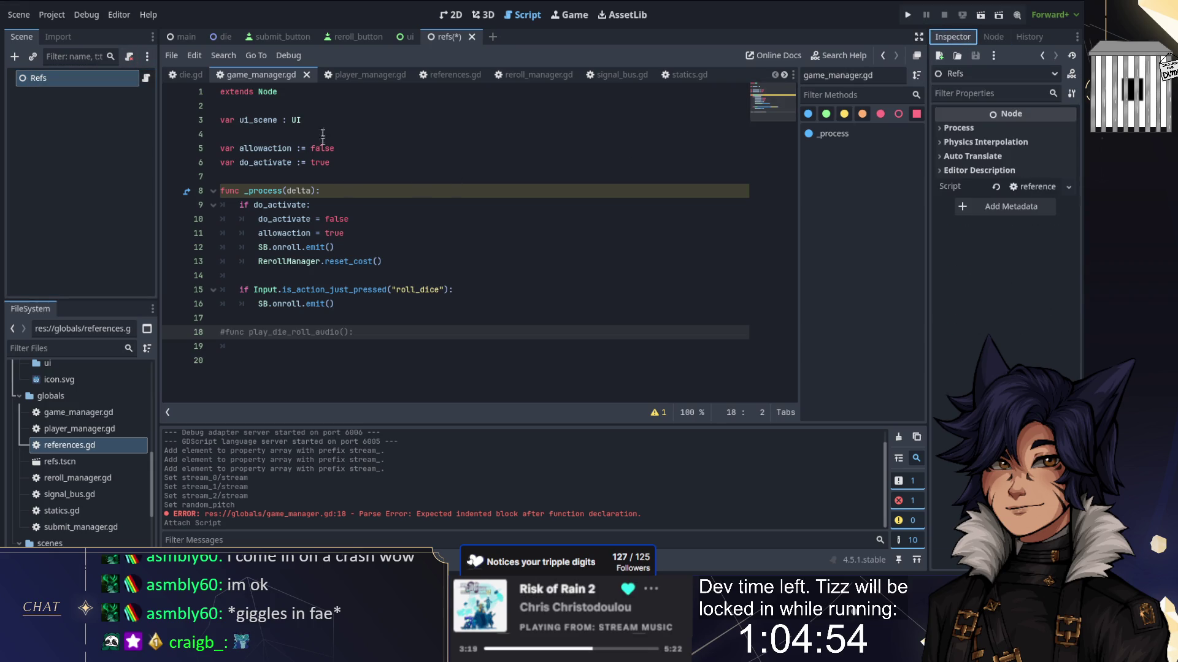
left_click(457, 74)
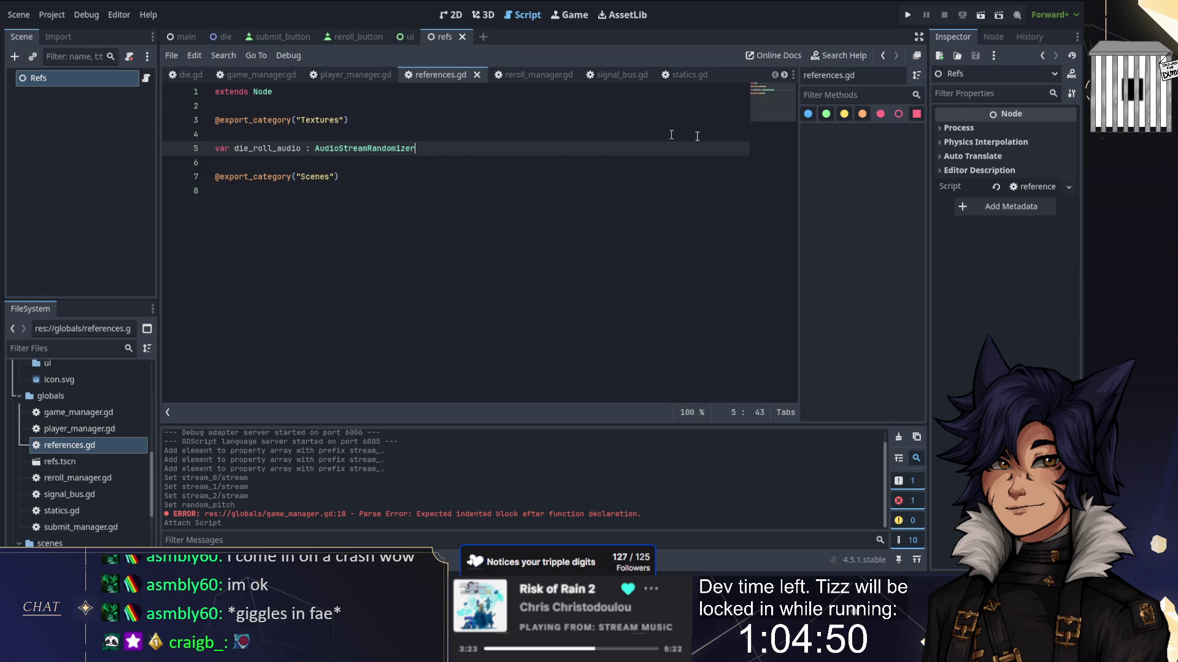
left_click(352, 74)
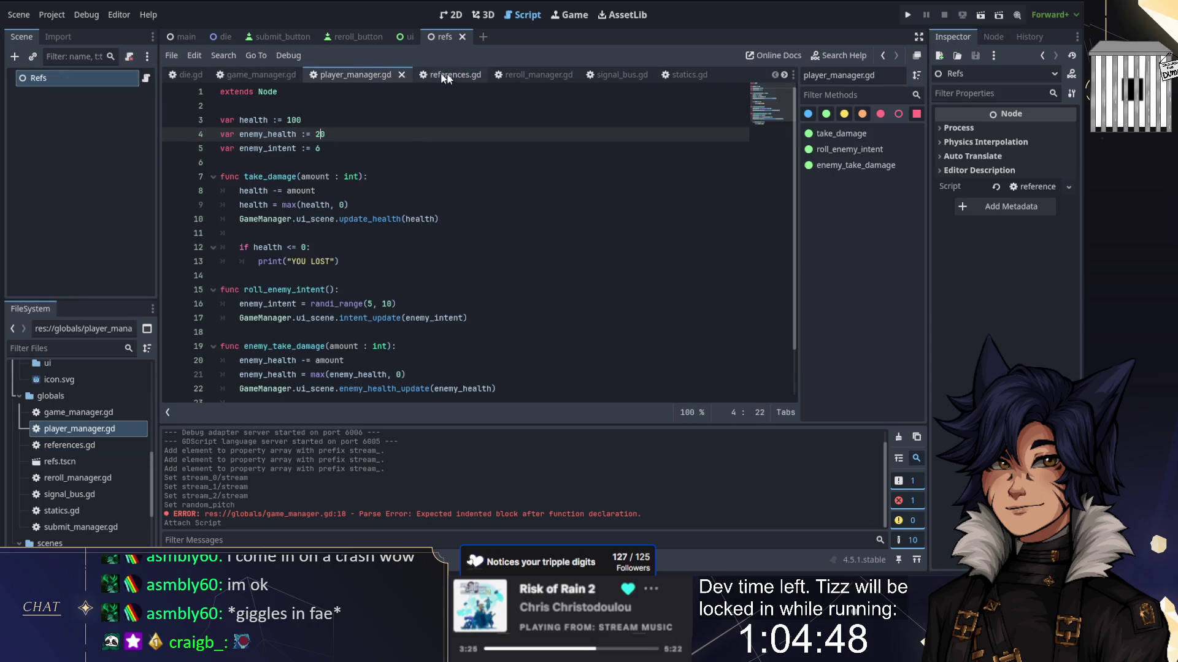
left_click(471, 75)
left_click(344, 37)
left_click(443, 35)
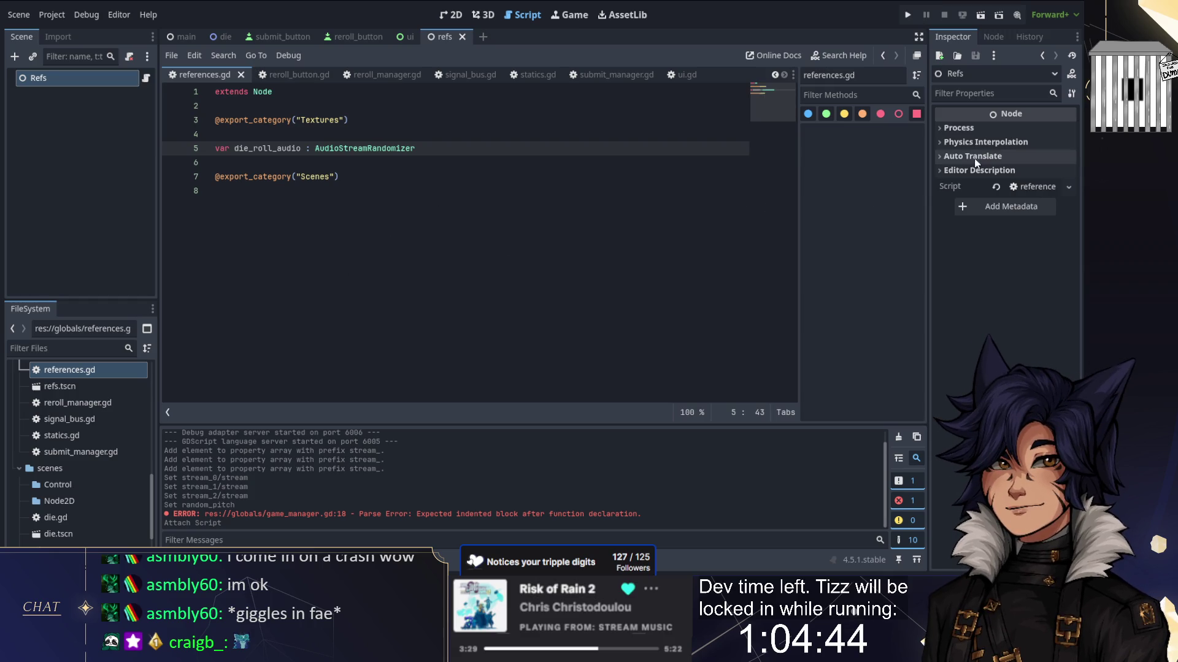
left_click(991, 185)
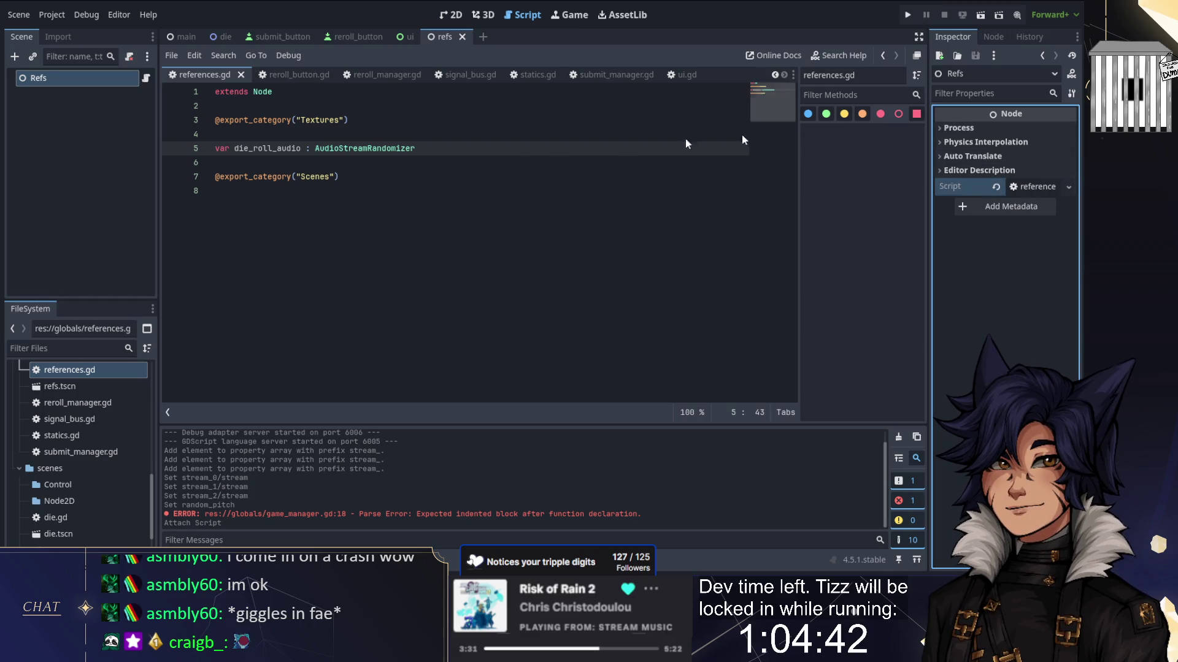
left_click(325, 135)
key("Down")
type("@export")
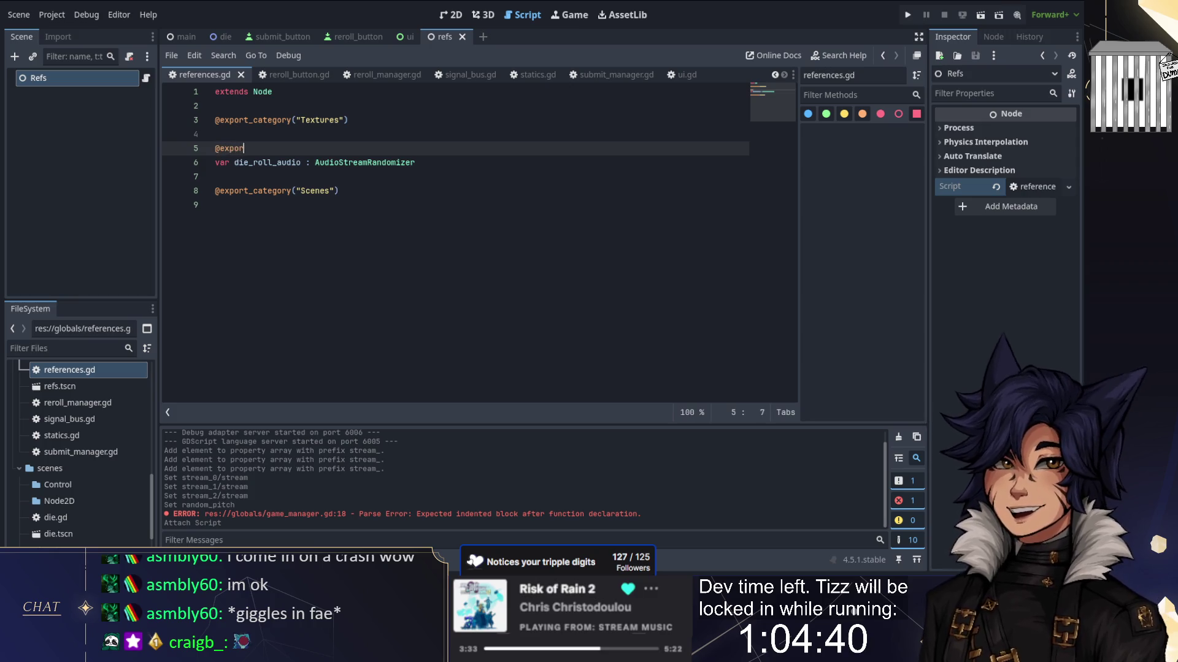
key("ctrl+s")
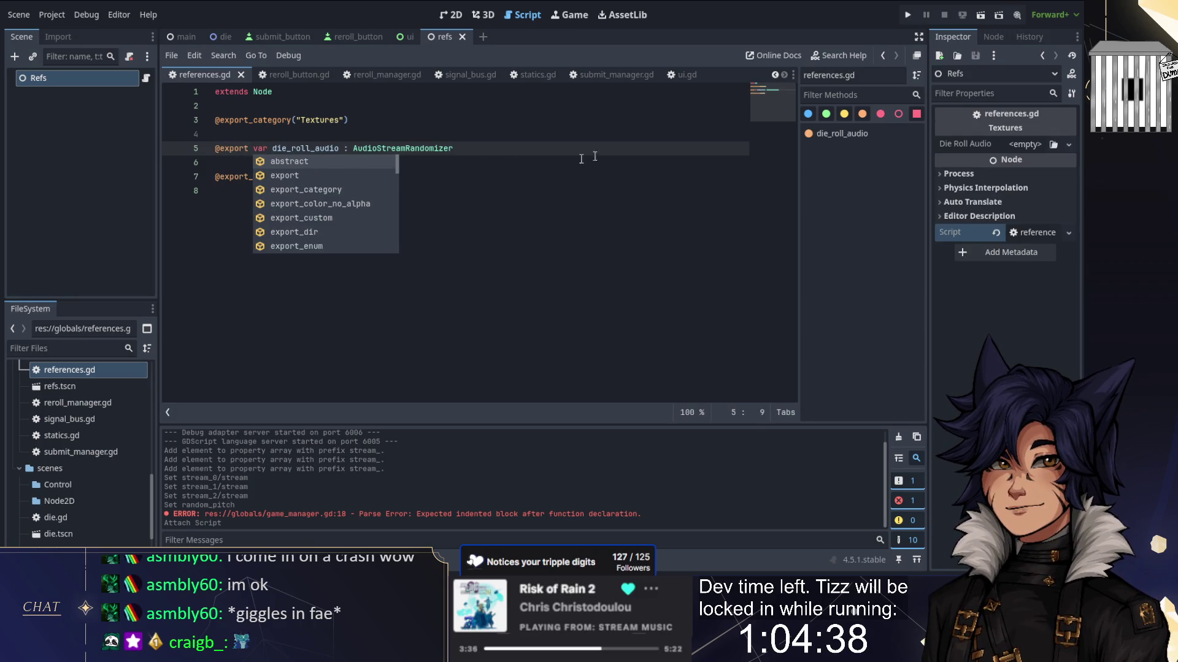
left_click(584, 150)
scroll(111, 449, "down", 3)
scroll(116, 446, "up", 10)
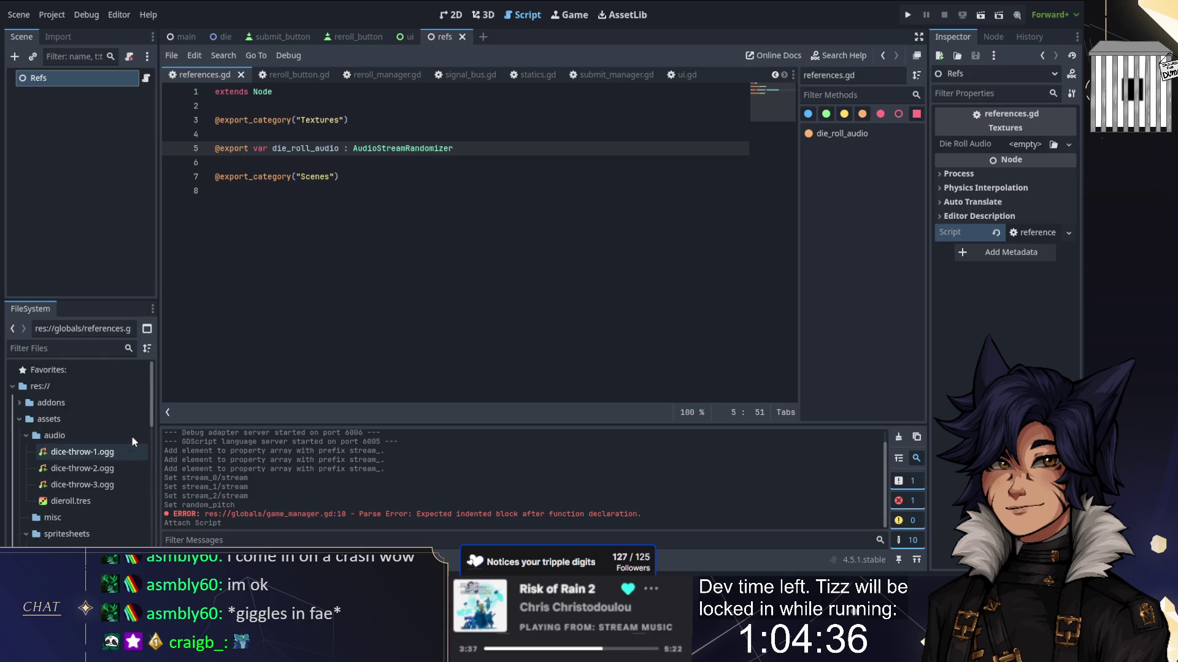
Step: Assign dieroll.tres to Refs' Die Roll Audio property and save the scene
mouse_move(74, 500)
left_mouse_down()
mouse_move(771, 305)
mouse_move(1021, 147)
left_mouse_up()
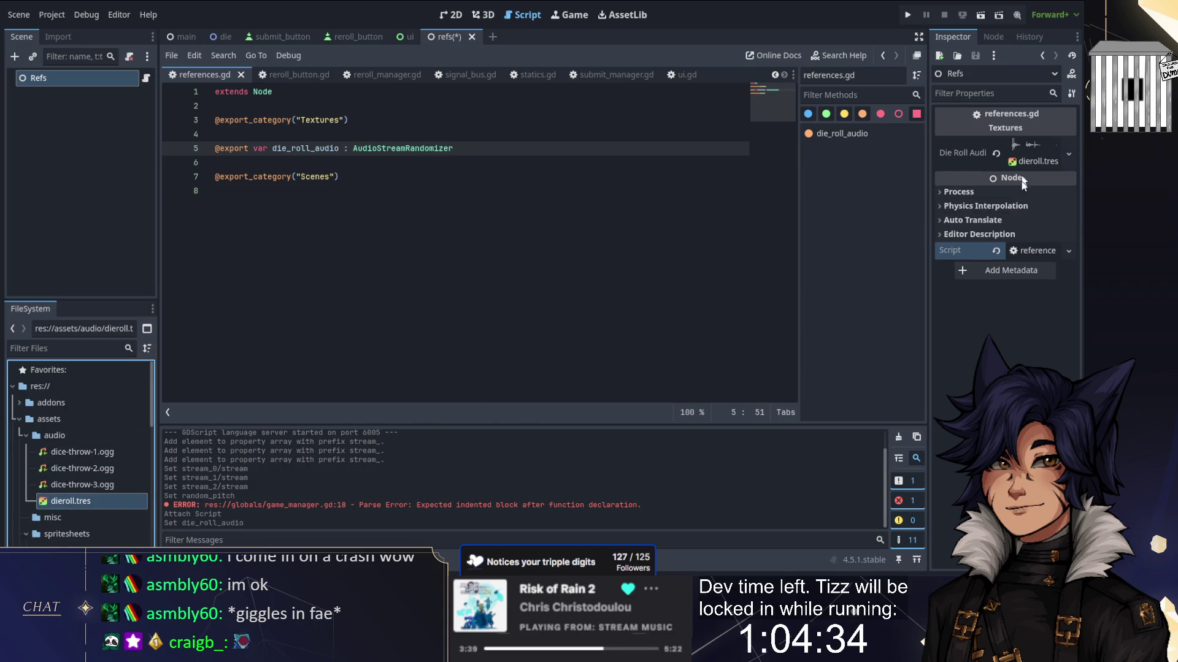
key("ctrl+s")
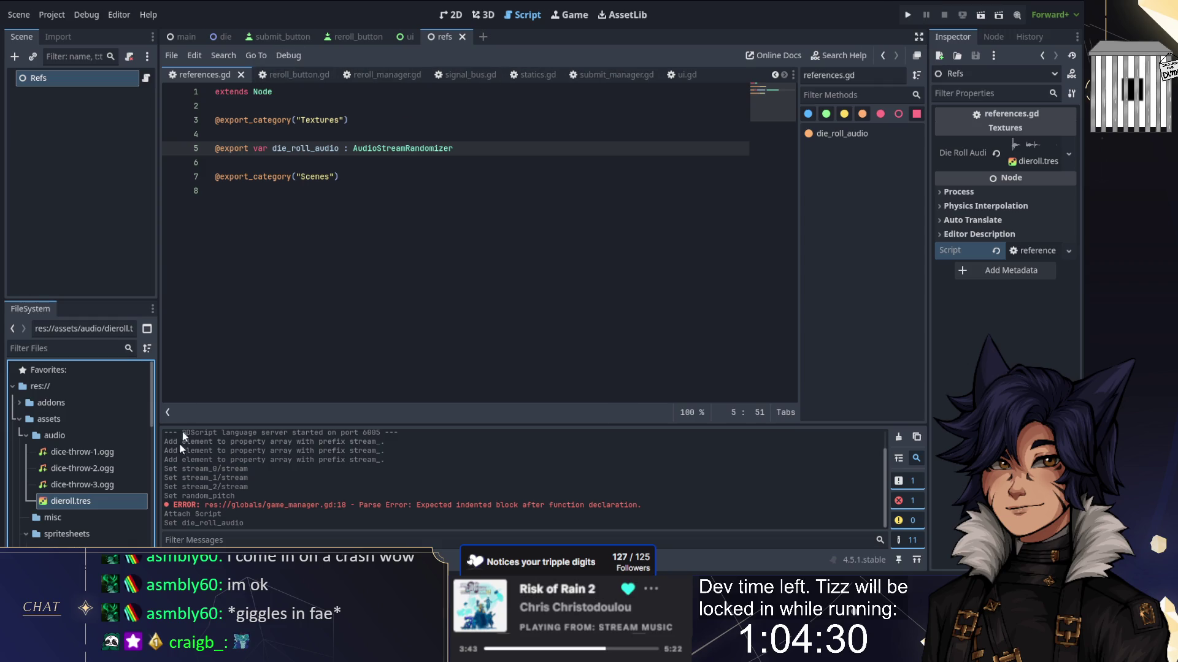
scroll(83, 478, "down", 10)
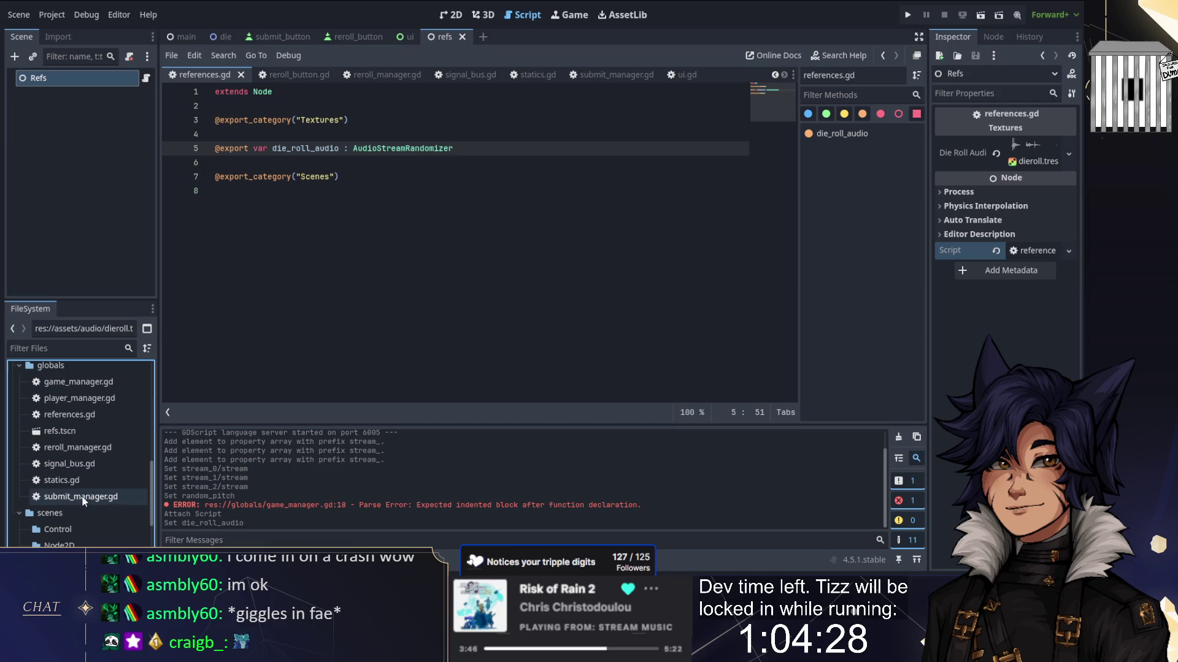
scroll(80, 439, "down", 5)
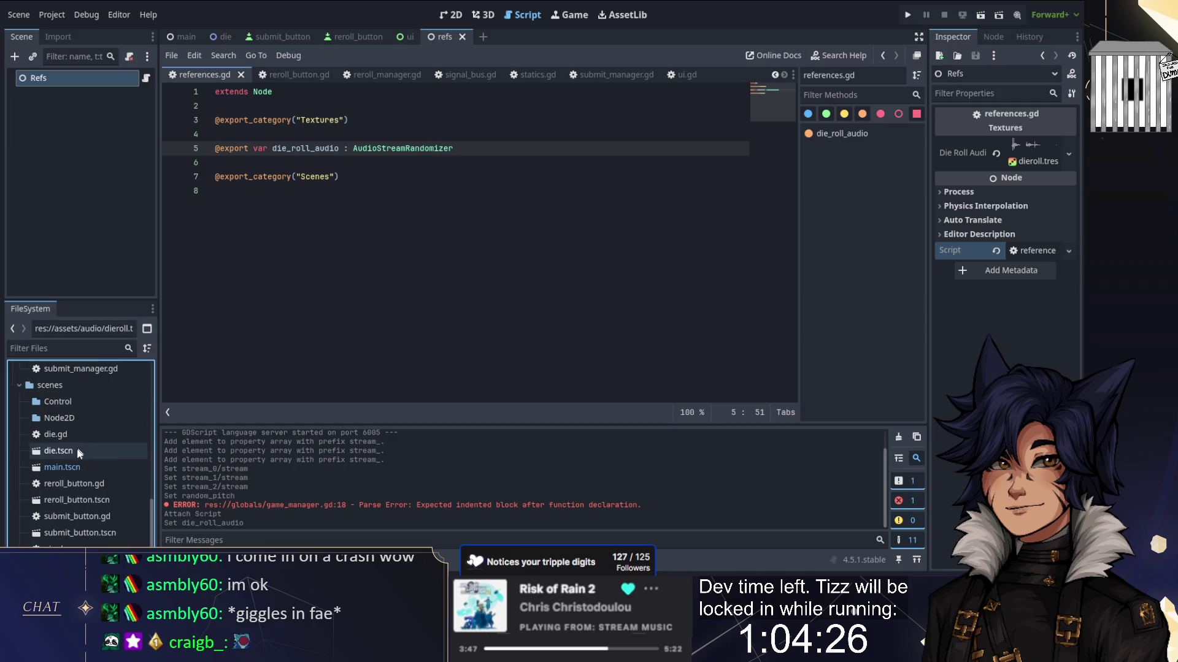
scroll(83, 507, "up", 5)
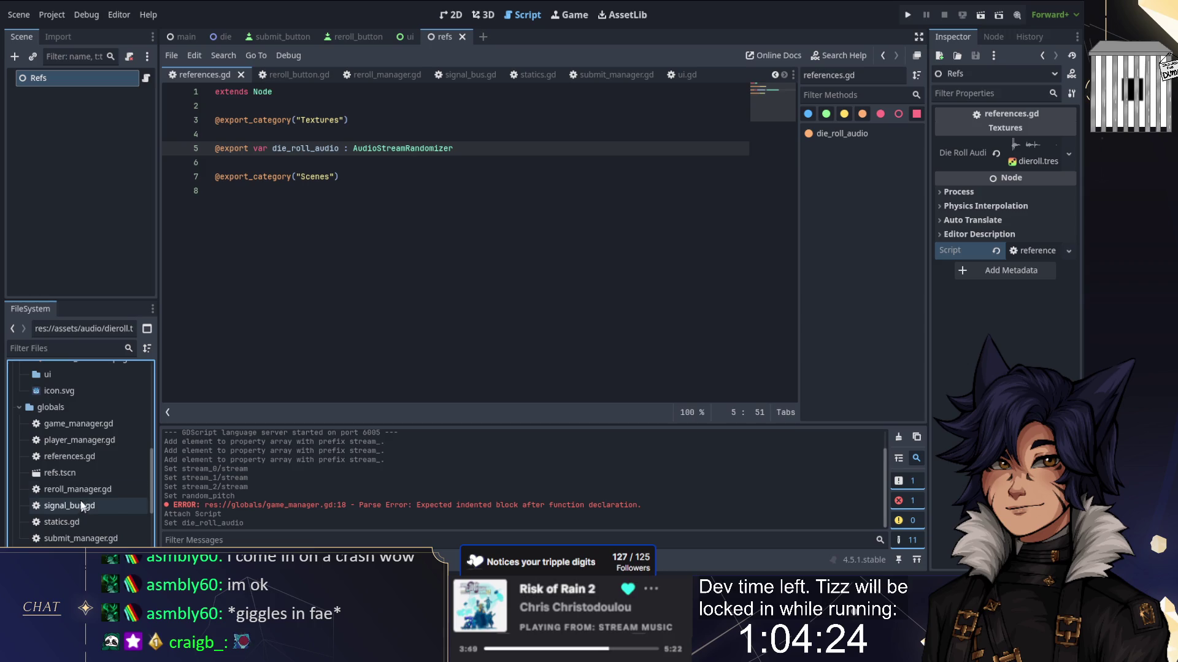
scroll(80, 482, "up", 5)
scroll(76, 476, "down", 5)
double_click(82, 400)
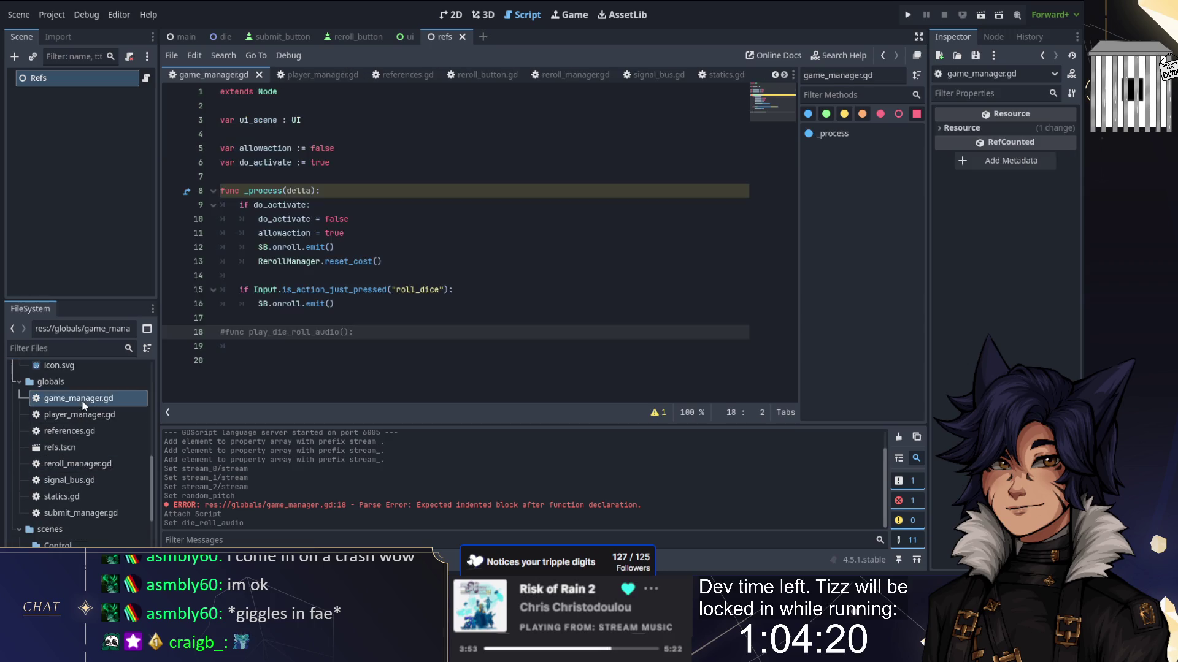
Step: Make play_die_roll_audio call Refs.die_roll_audio.play() using autocomplete
left_click(240, 345)
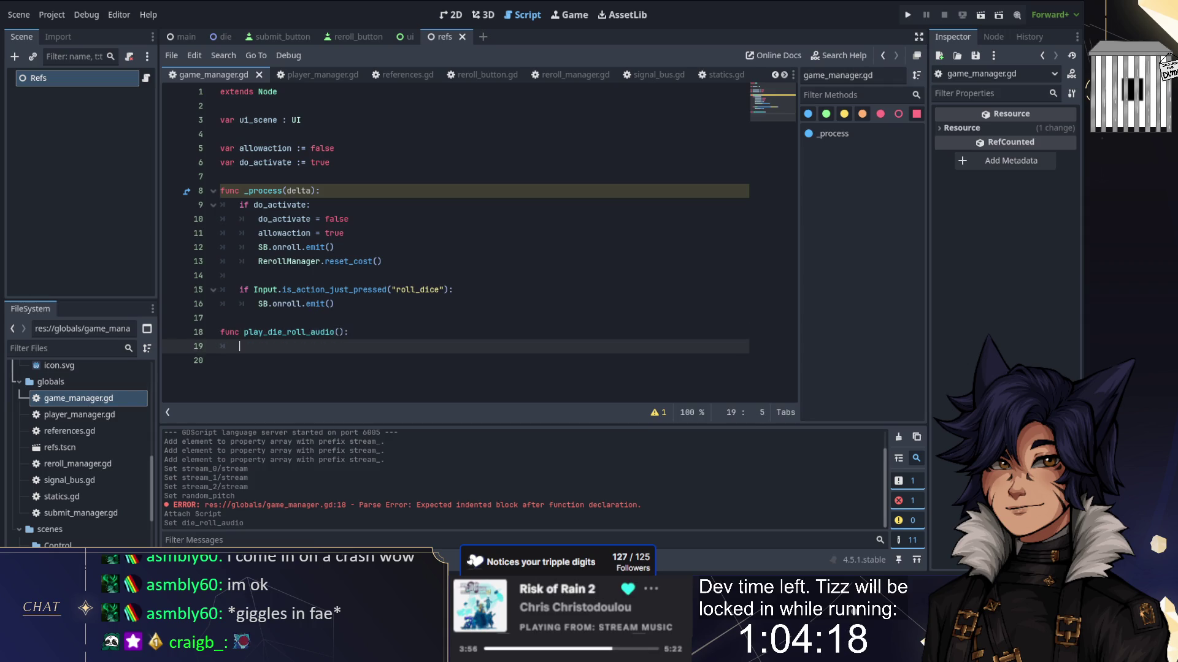
type("Refs.die")
key("Return")
type(".play")
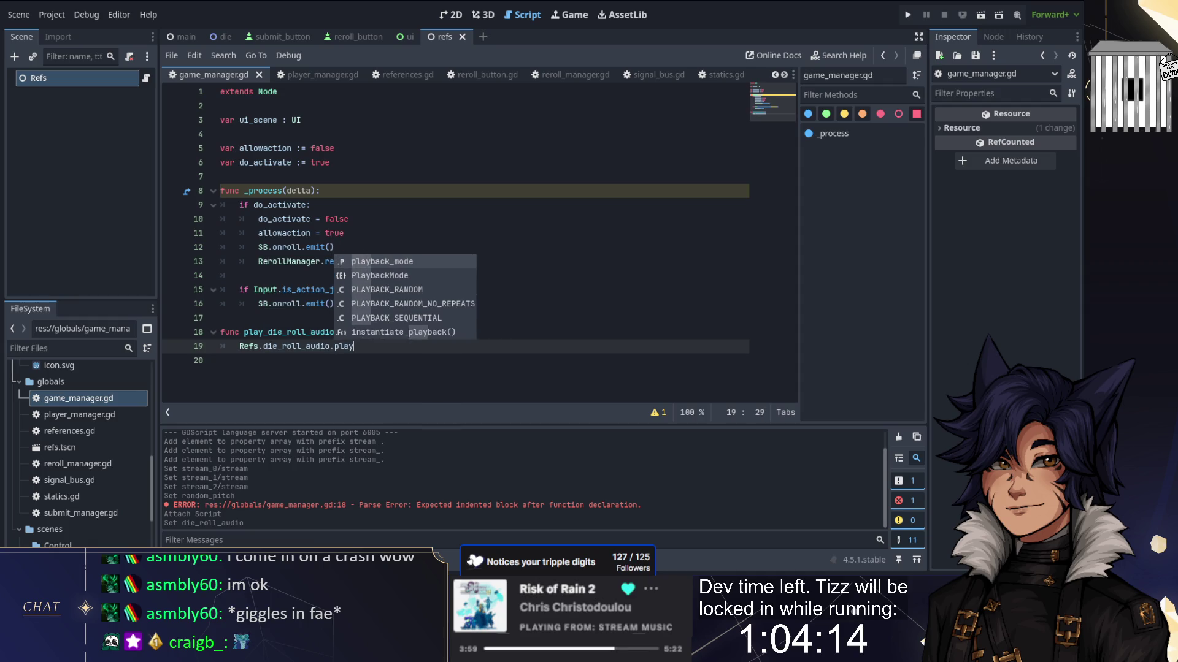
key("Return")
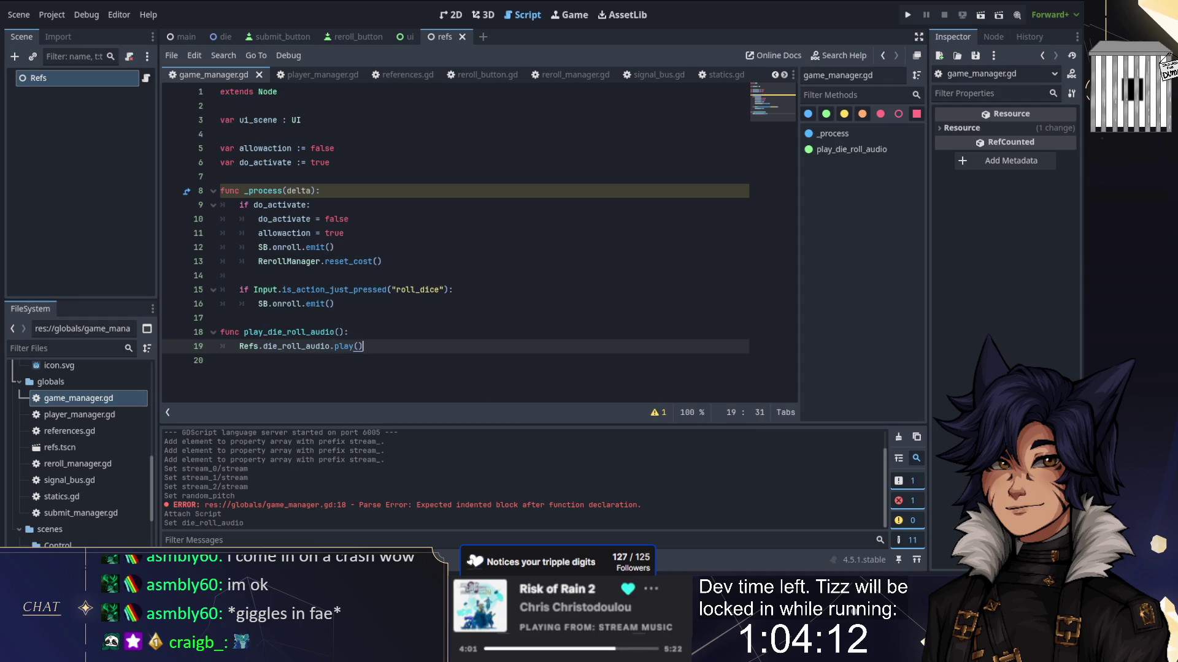
Step: Add a _ready function with SB.onroll.connect(play_die_roll_audio), then save and run
left_click(221, 317)
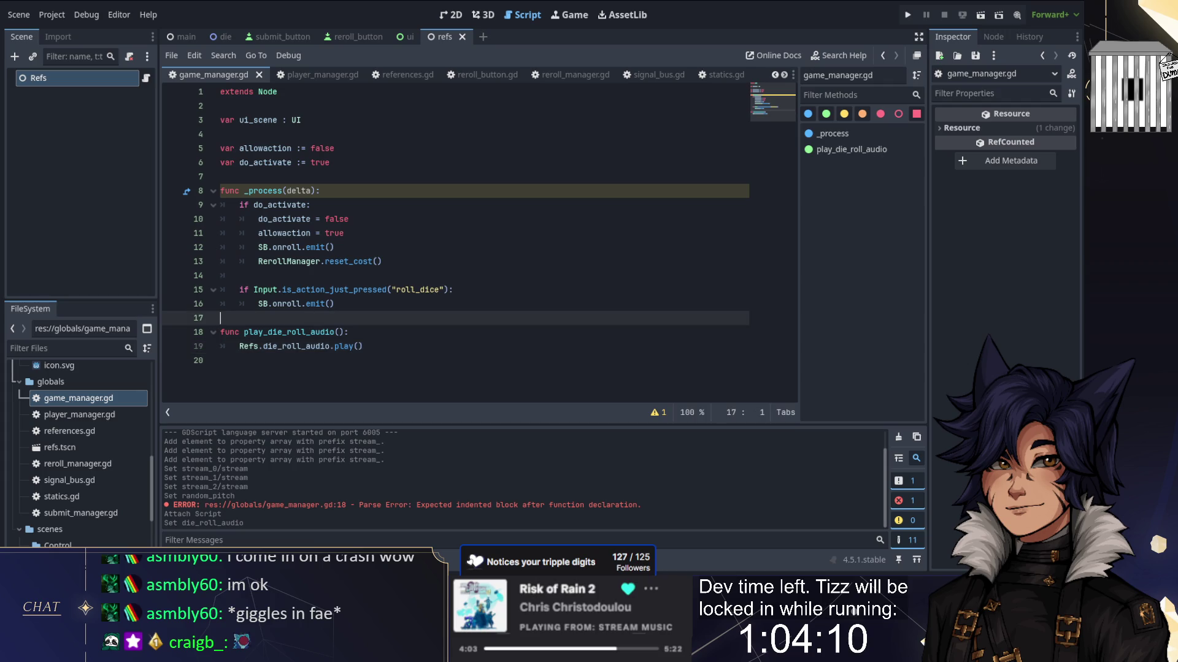
left_click(221, 176)
key("Return")
key("Return")
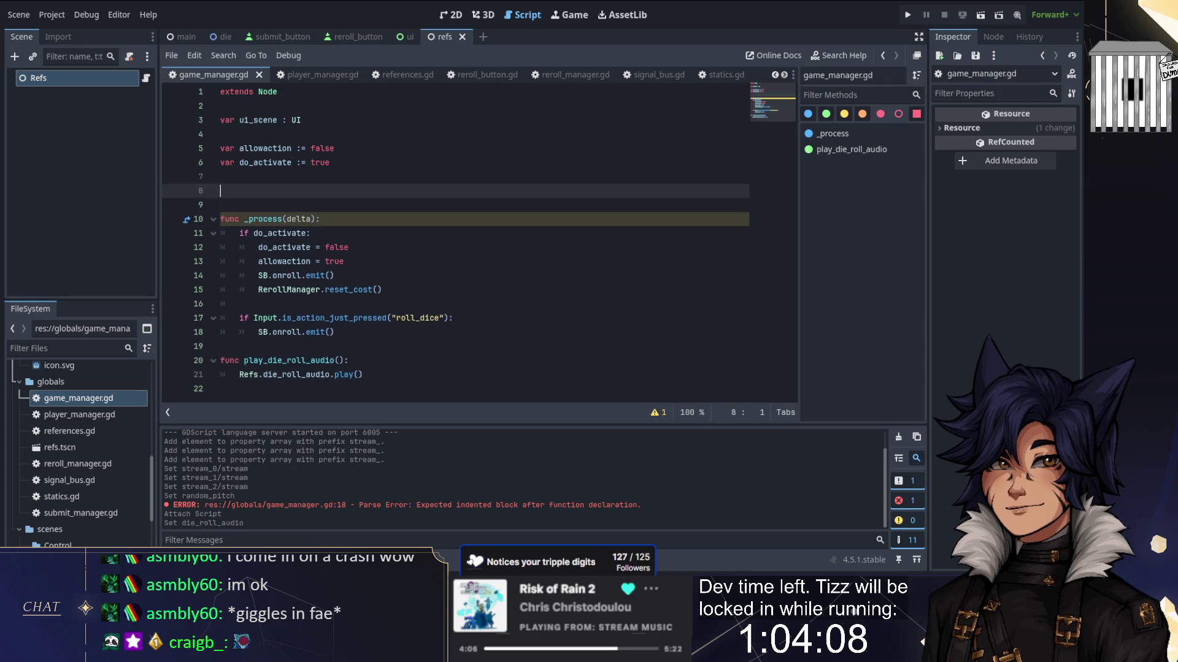
key("Up")
type("func _rea")
key("Return")
key("Return")
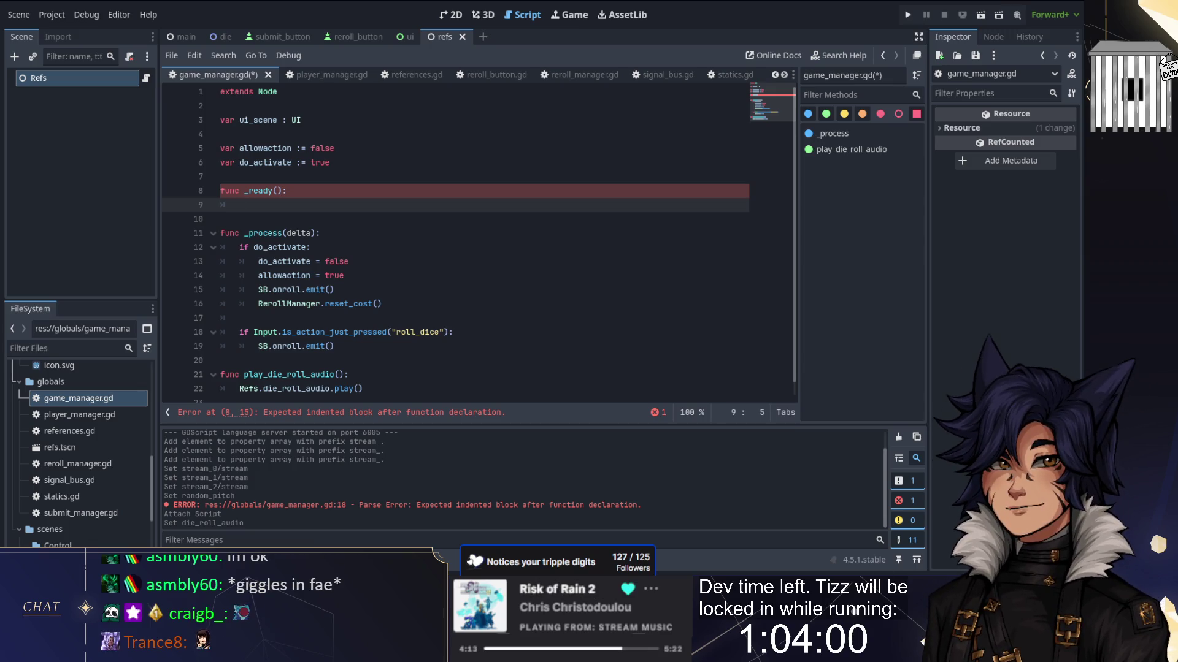
type("SB.onroll.")
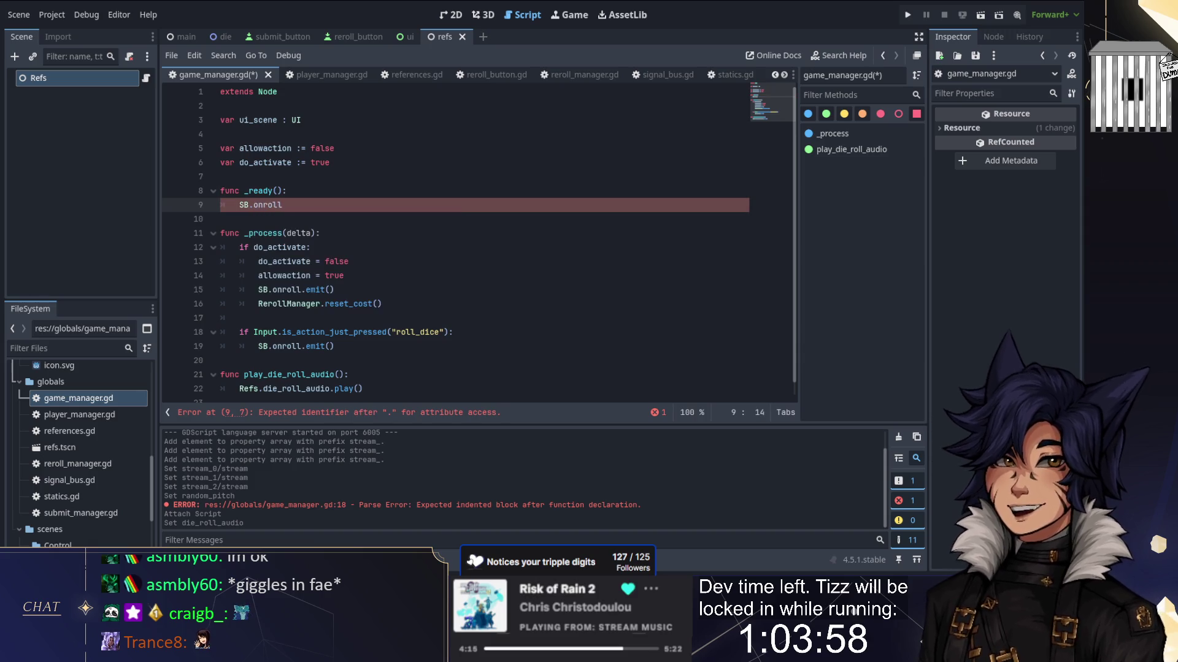
key("Return")
type("pl")
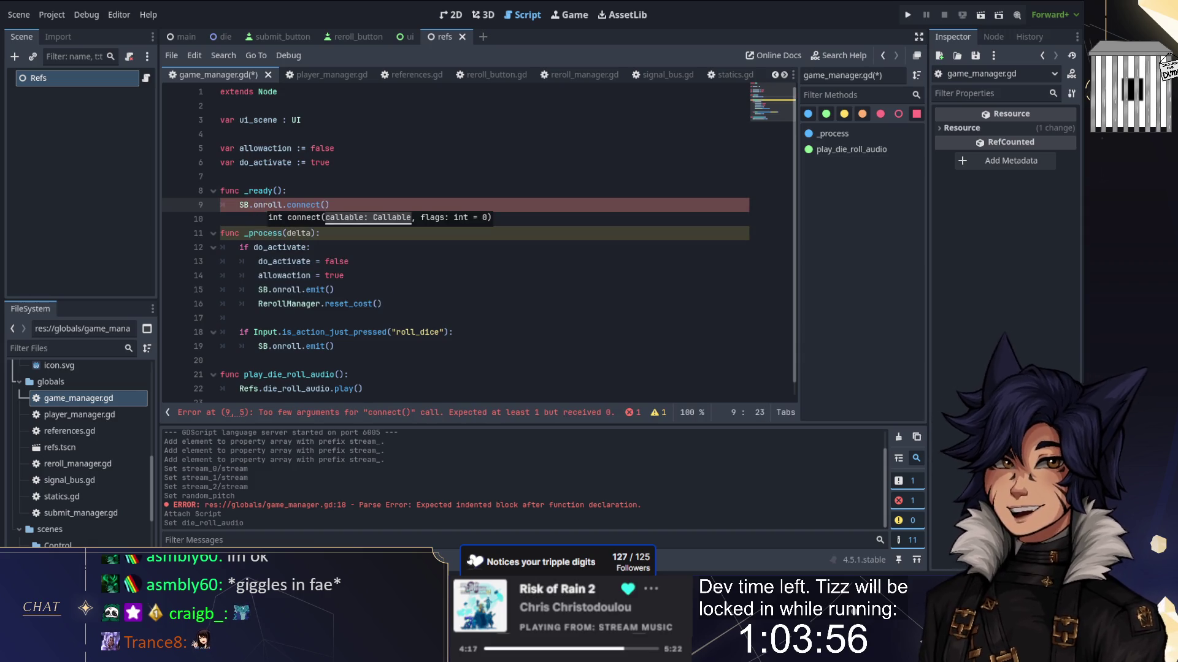
key("Return")
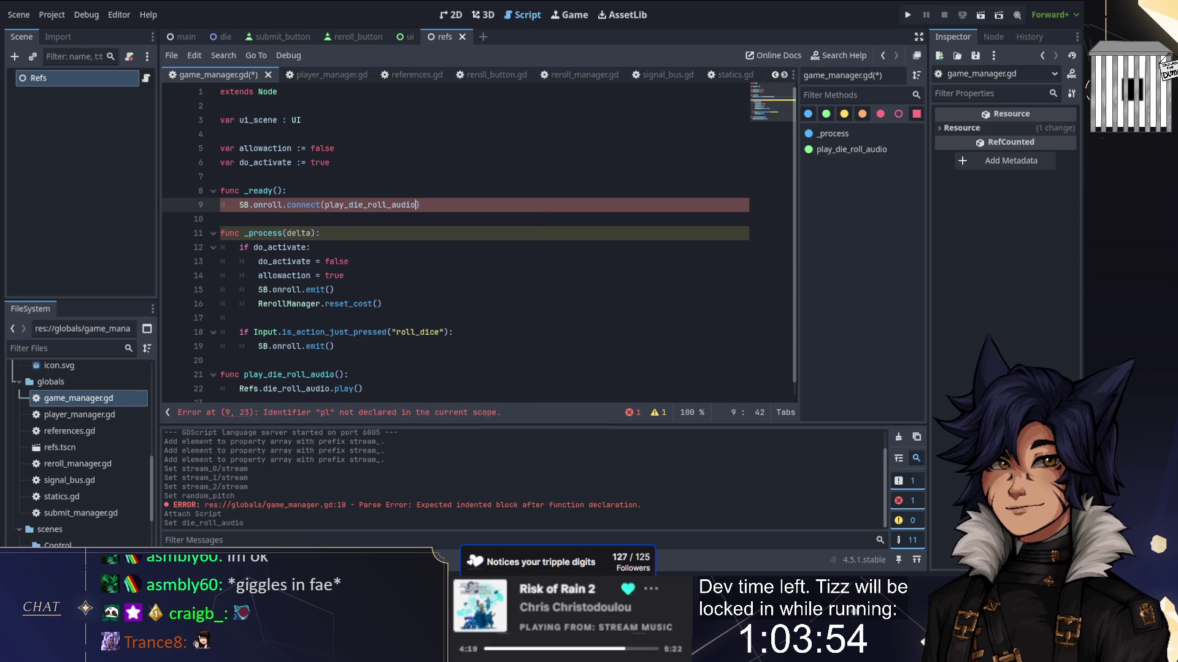
key("ctrl+s")
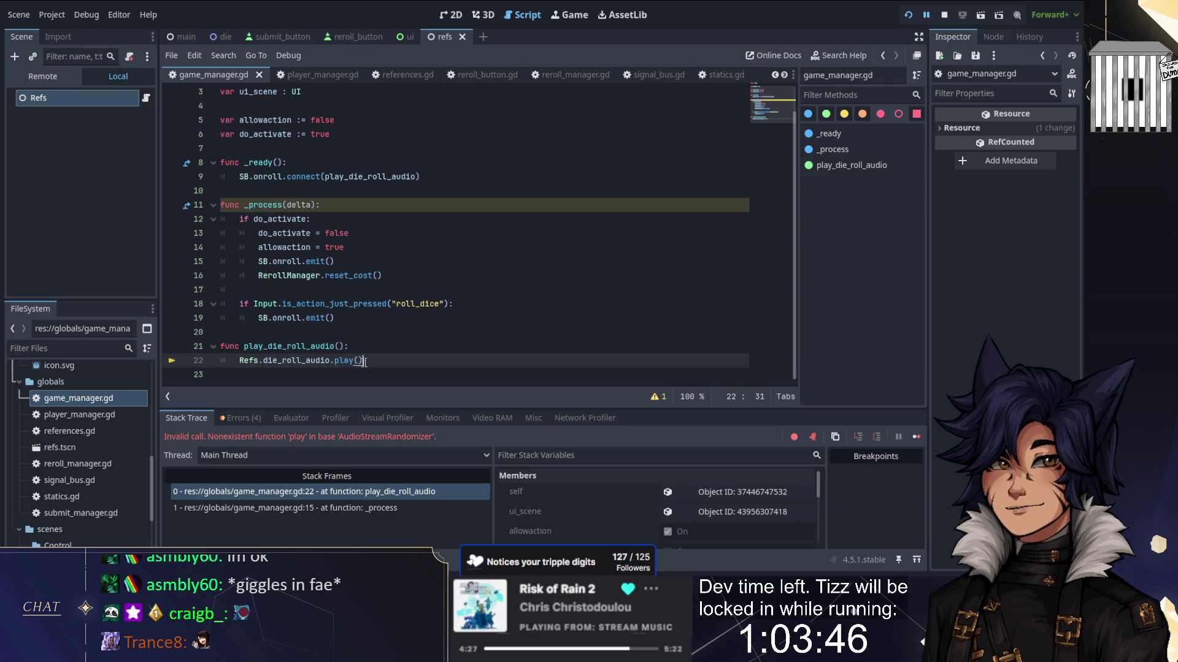
Step: Remove .play() from line 22, leaving Refs.die_roll_audio., and browse the suggested methods
left_click_drag(363, 360, 329, 360)
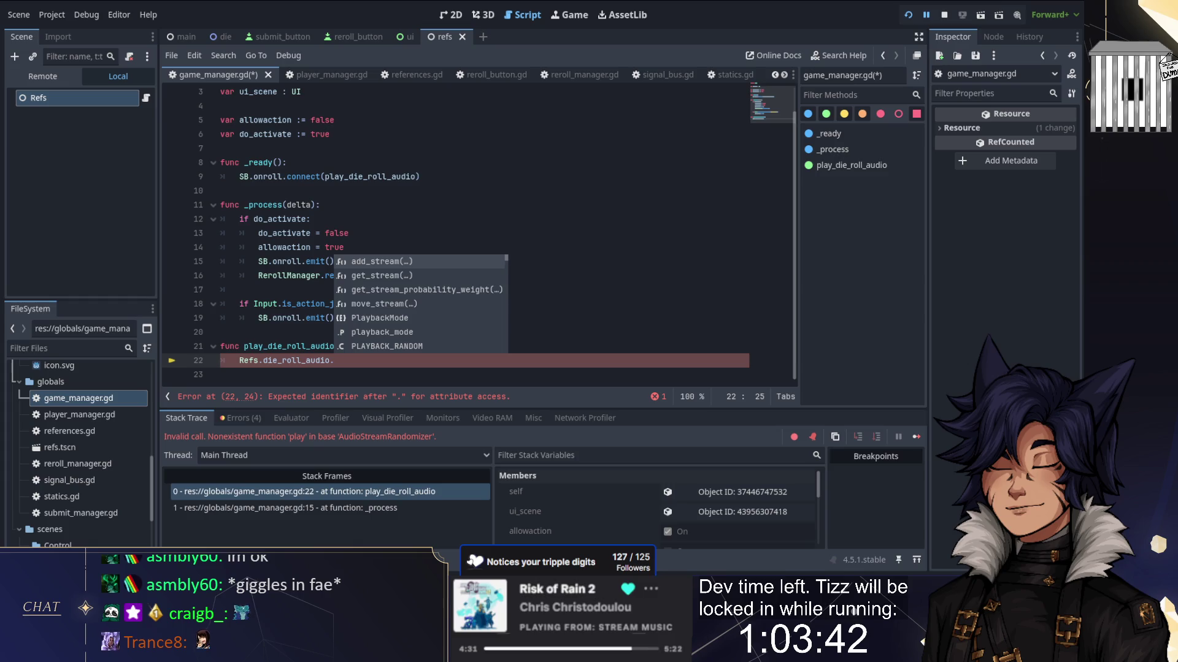
scroll(439, 329, "down", 15)
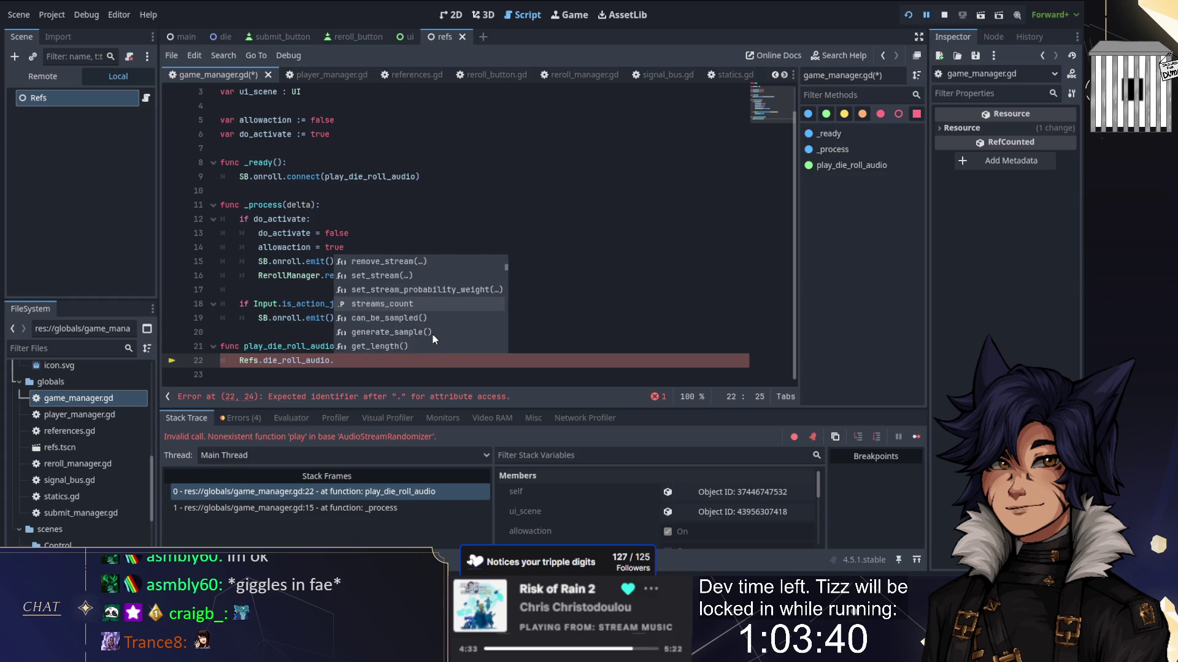
scroll(432, 337, "down", 10)
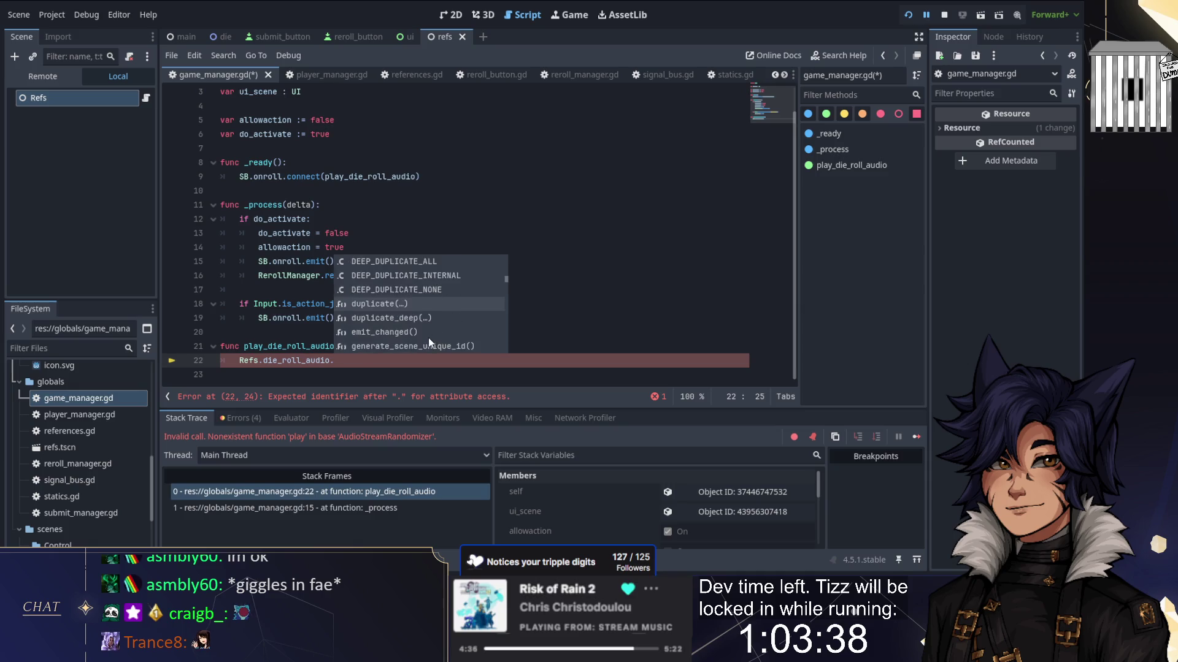
scroll(428, 341, "down", 5)
scroll(425, 342, "down", 6)
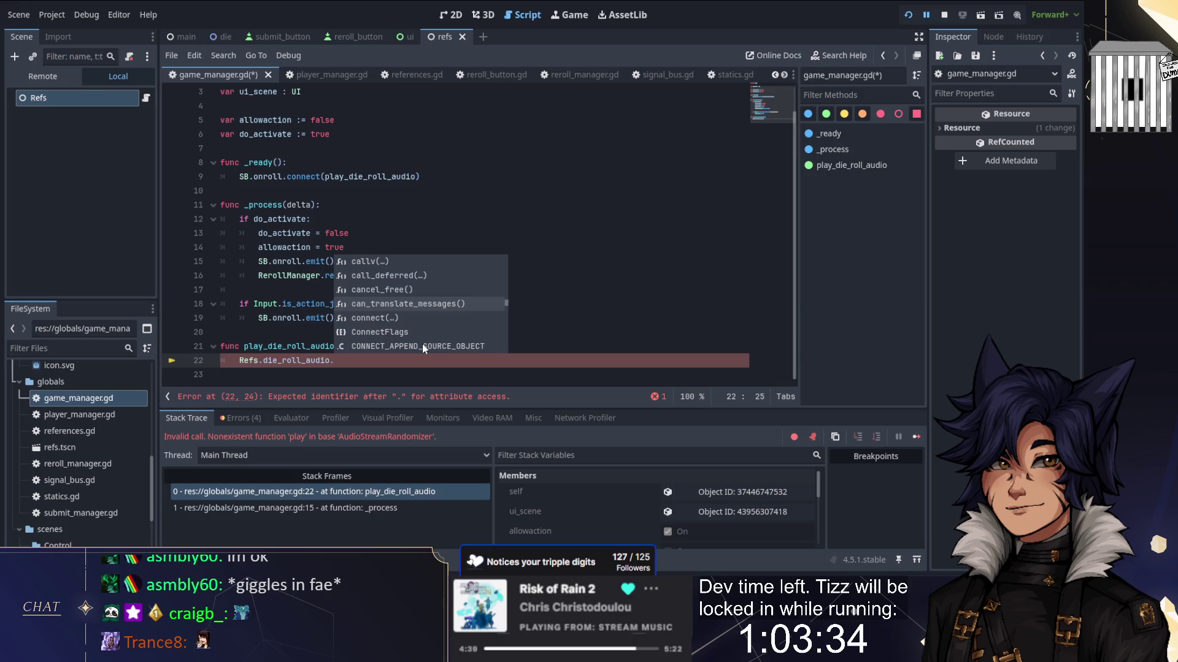
scroll(420, 346, "down", 5)
key("Escape")
scroll(85, 443, "up", 2)
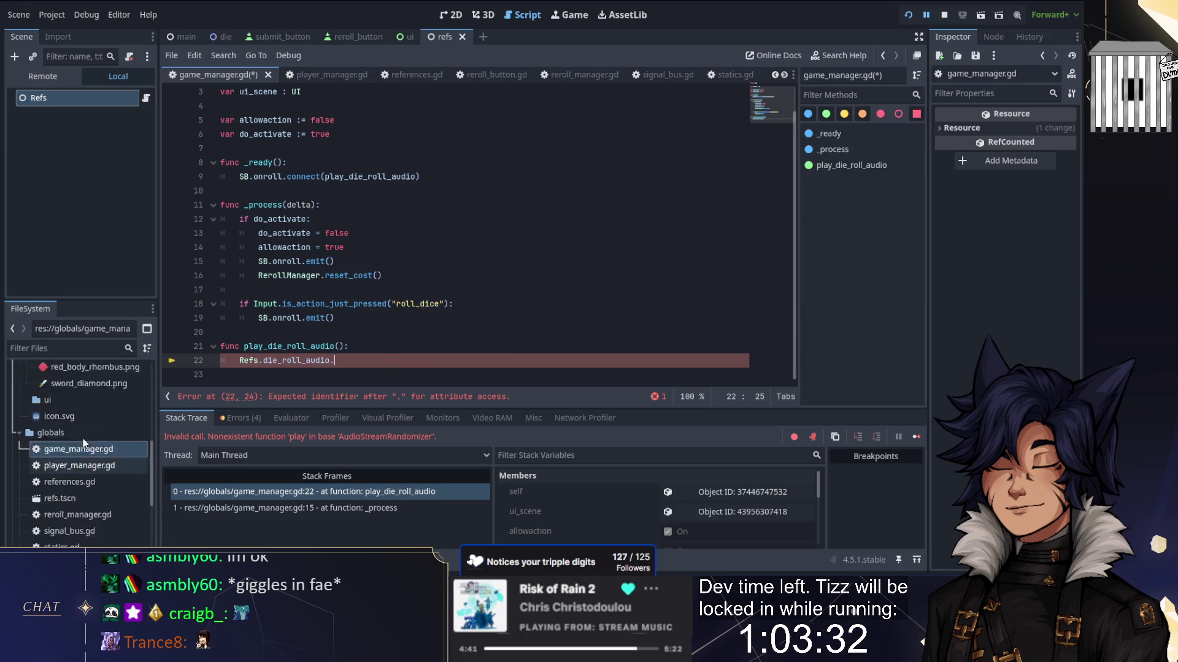
scroll(92, 430, "up", 10)
left_click(71, 506)
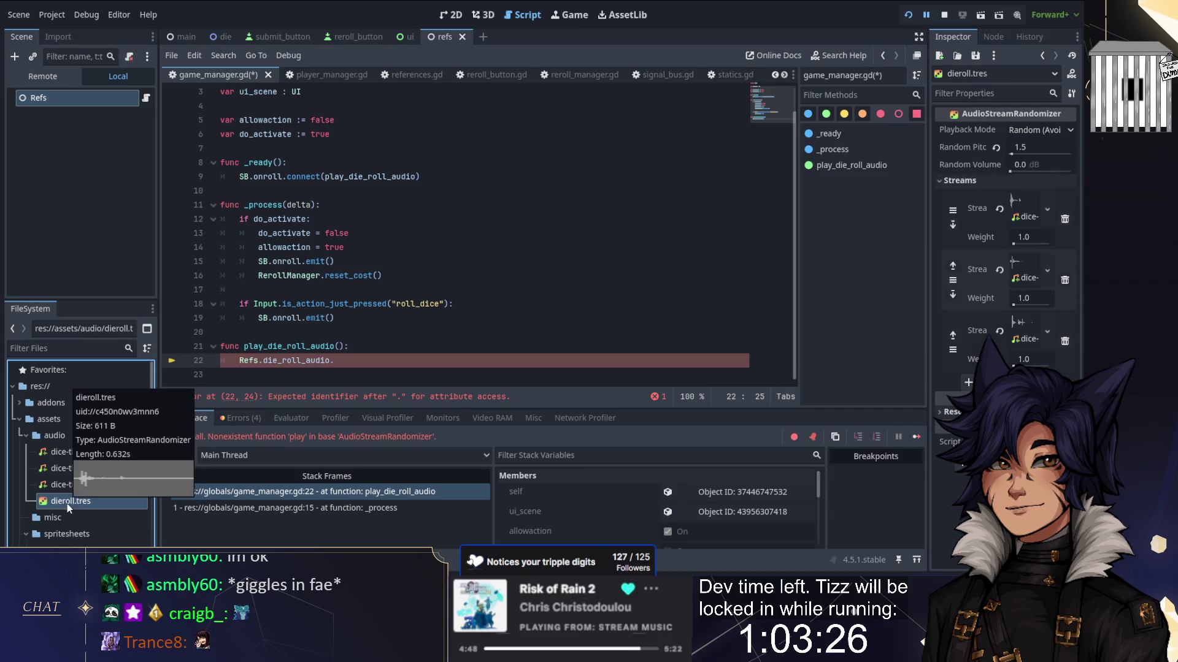
Step: Review dieroll.tres's Playback Mode options, then return to line 22 of the script
left_click(1061, 129)
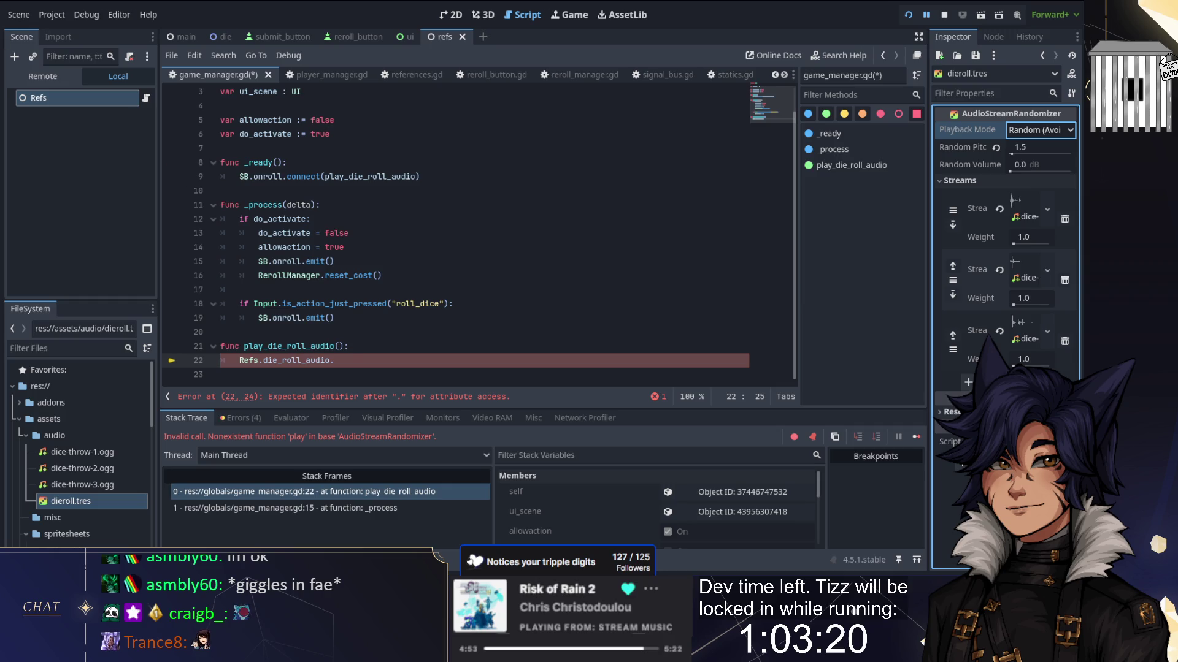
left_click(334, 360)
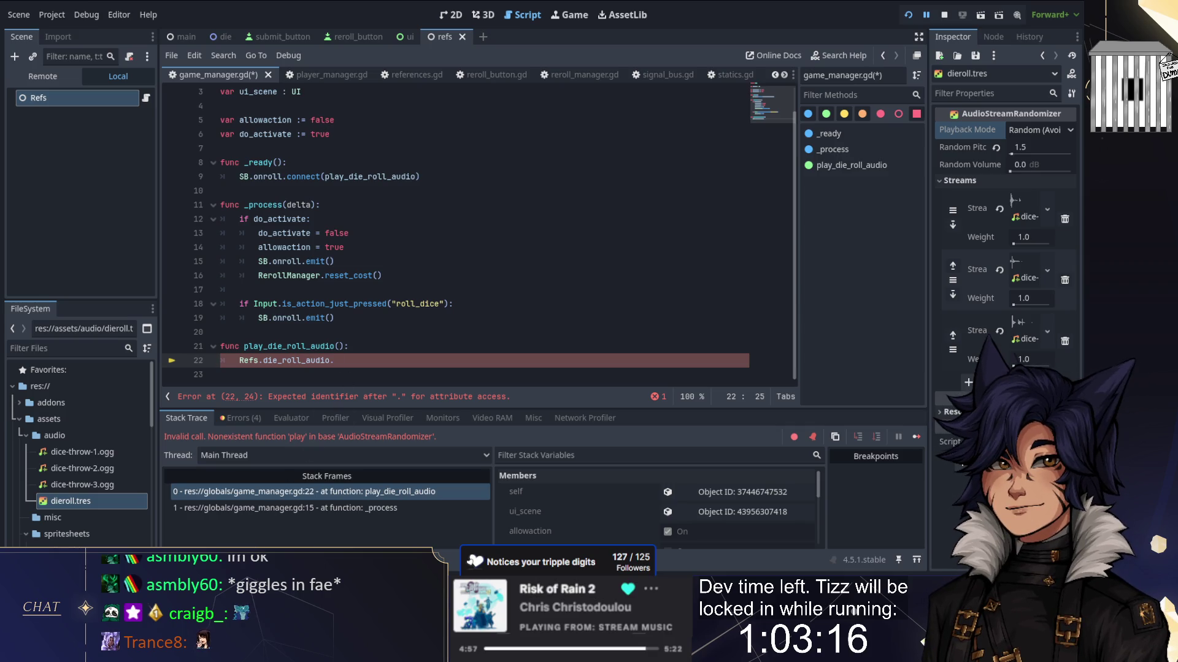
Step: Launch a second Godot from the Godat folder's Engine shortcut and open the top project
mouse_move(233, 650)
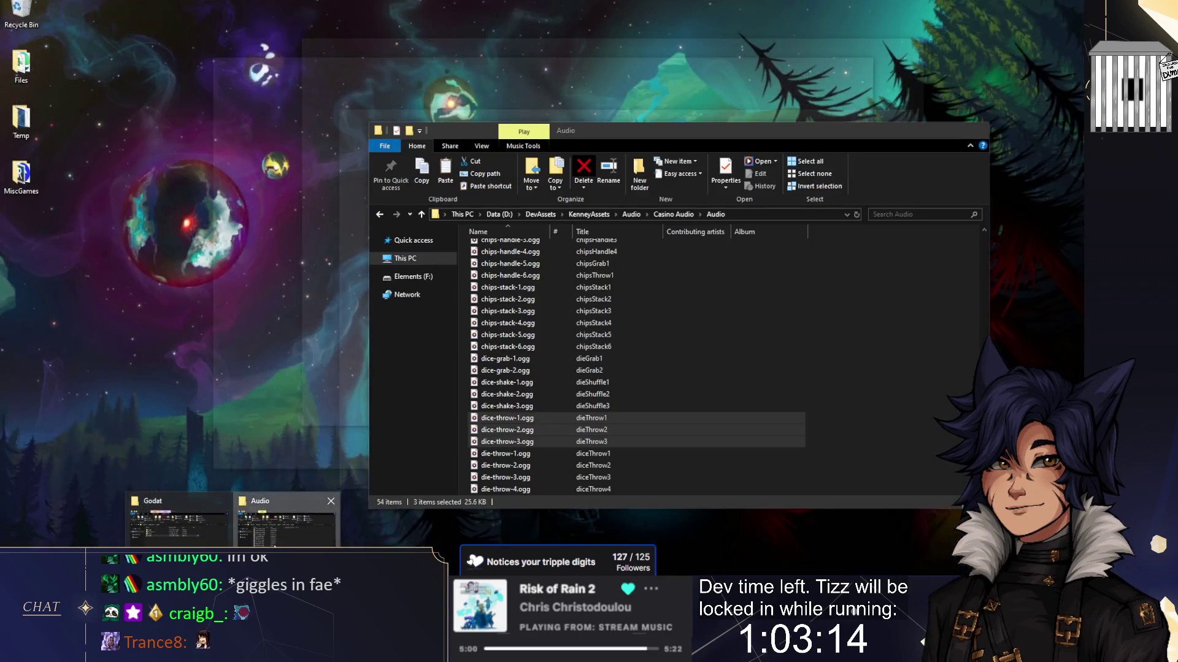
left_click(274, 545)
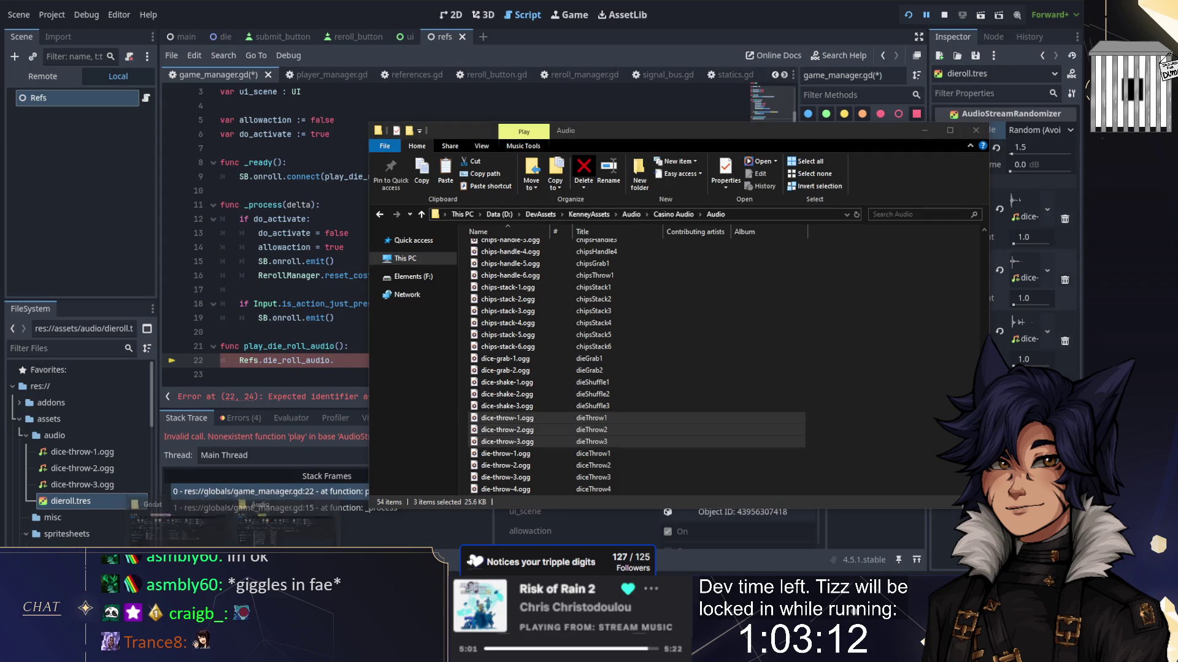
left_click(423, 200)
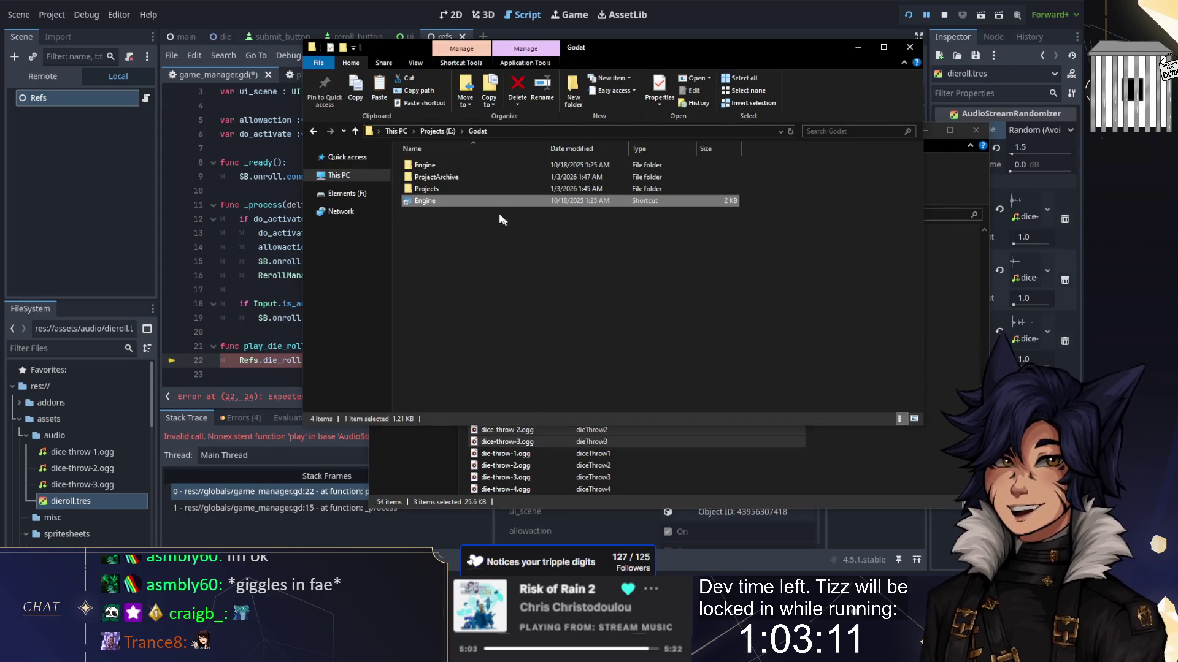
double_click(428, 204)
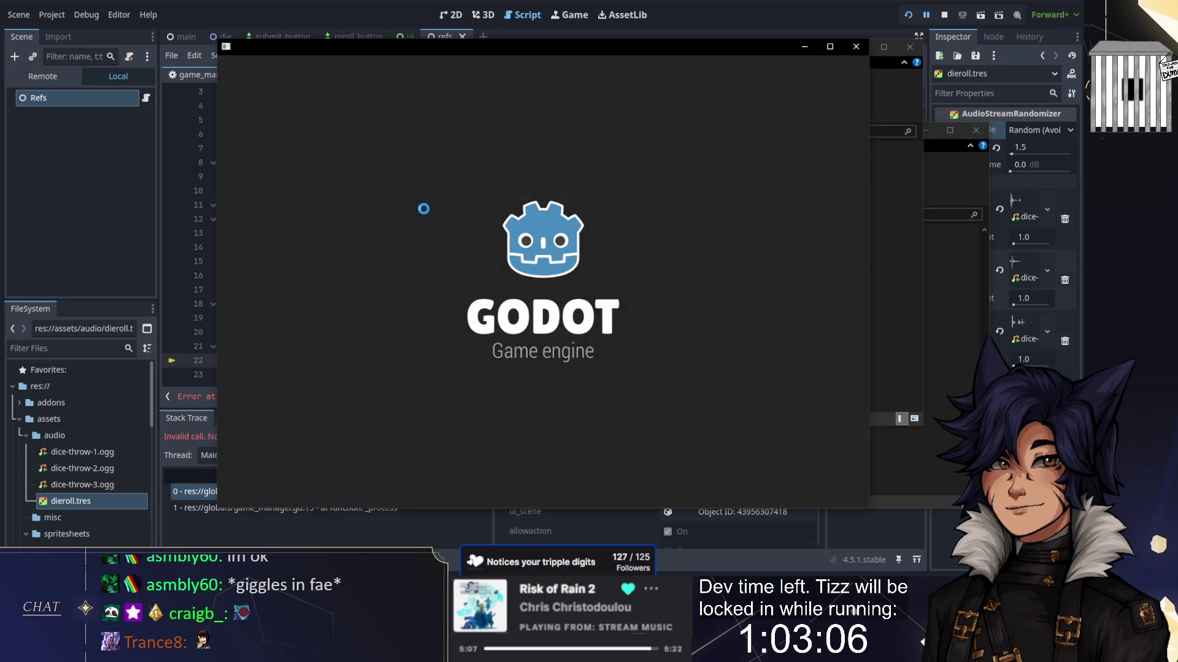
double_click(359, 135)
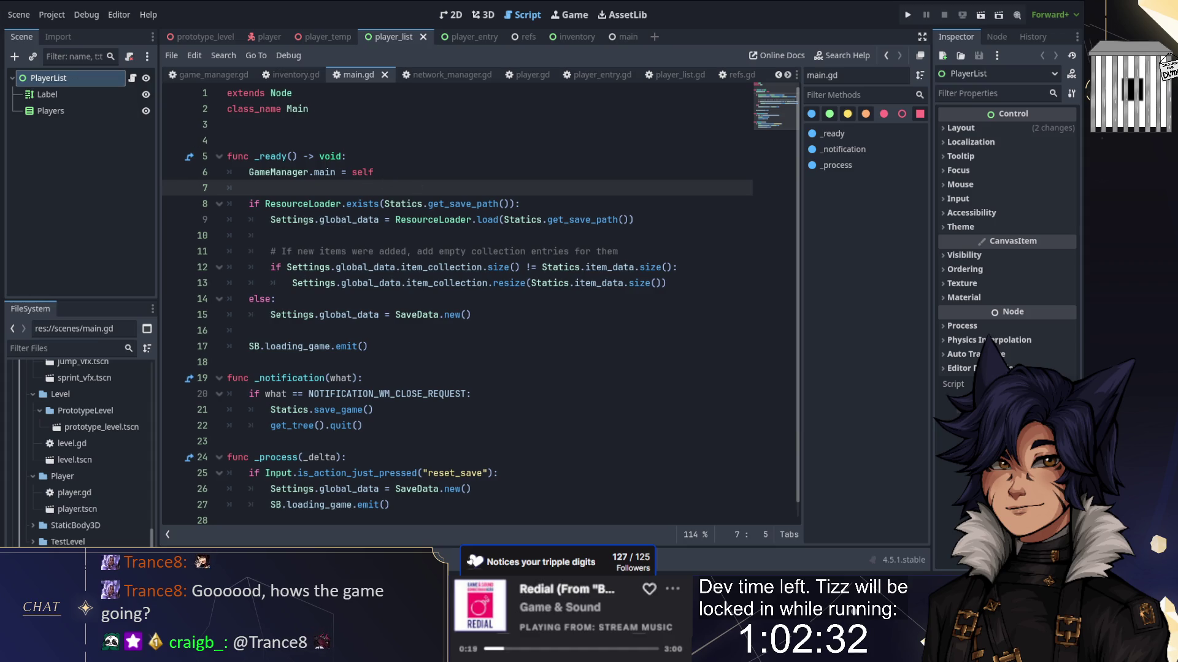
Step: Filter for 'audio', open audio_manager.gd and audio_manager.tscn, and inspect LootGetSFX
left_click(62, 348)
type("audio")
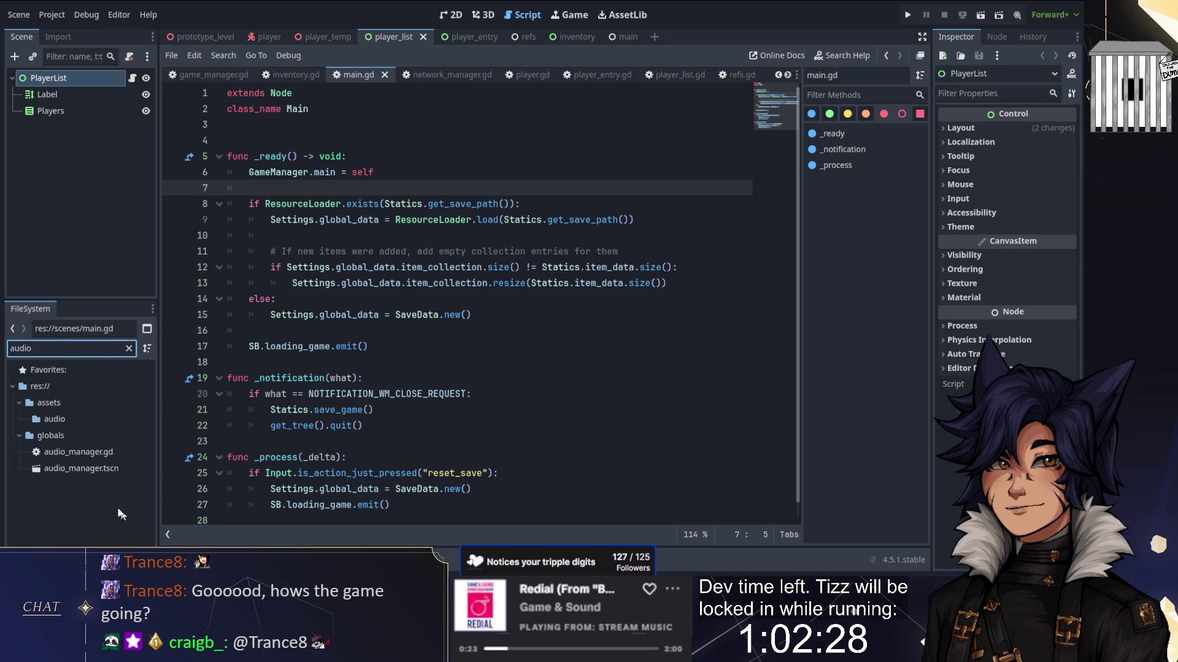
double_click(79, 452)
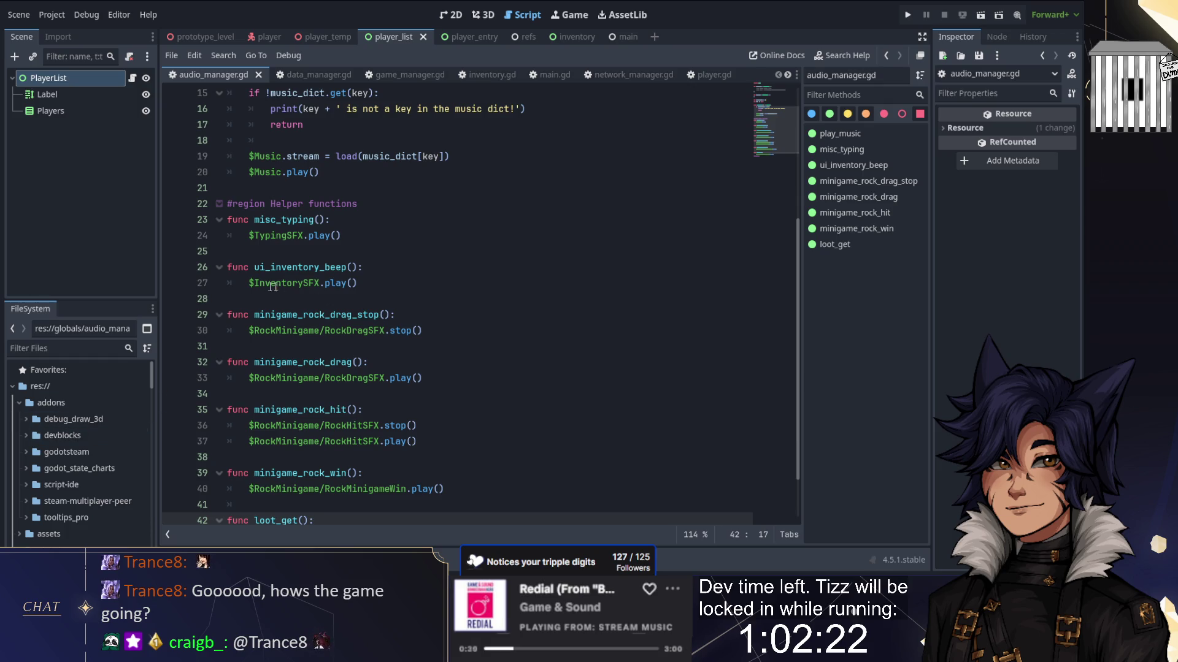
left_click(67, 348)
type("audio")
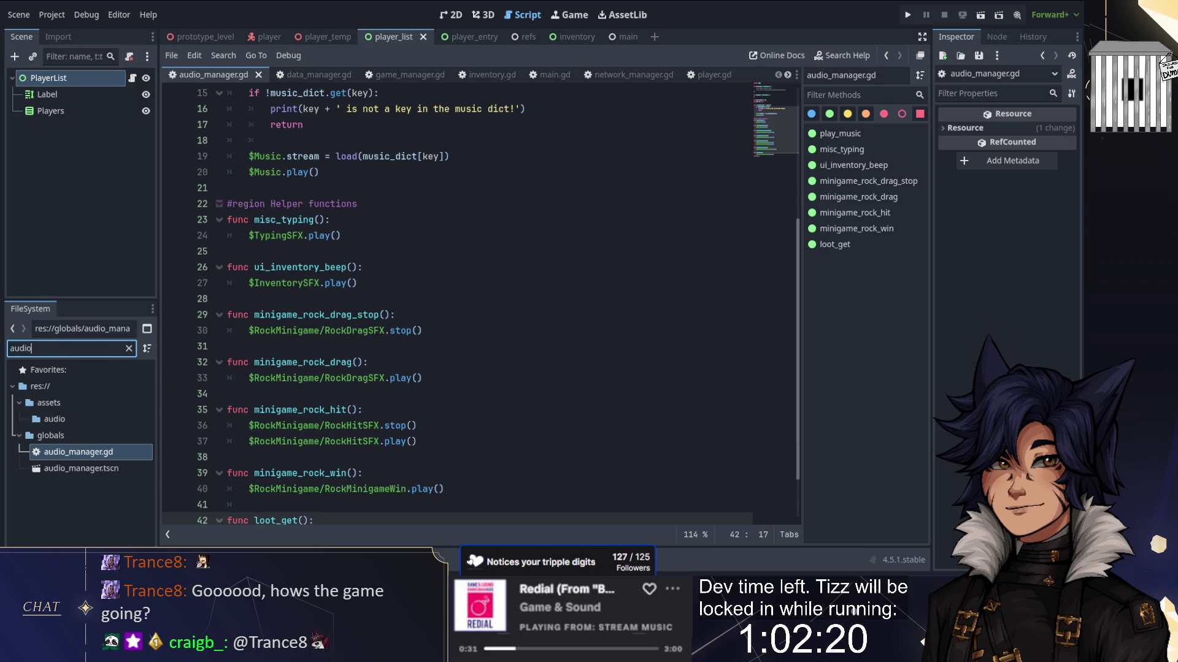
double_click(87, 470)
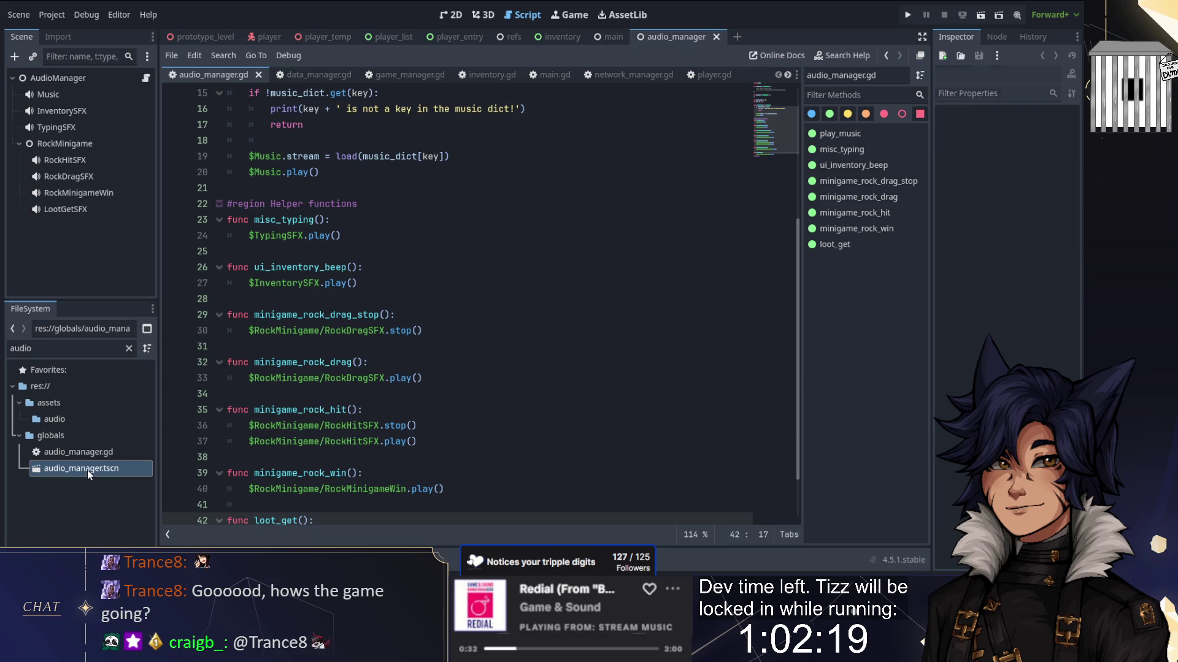
left_click(77, 215)
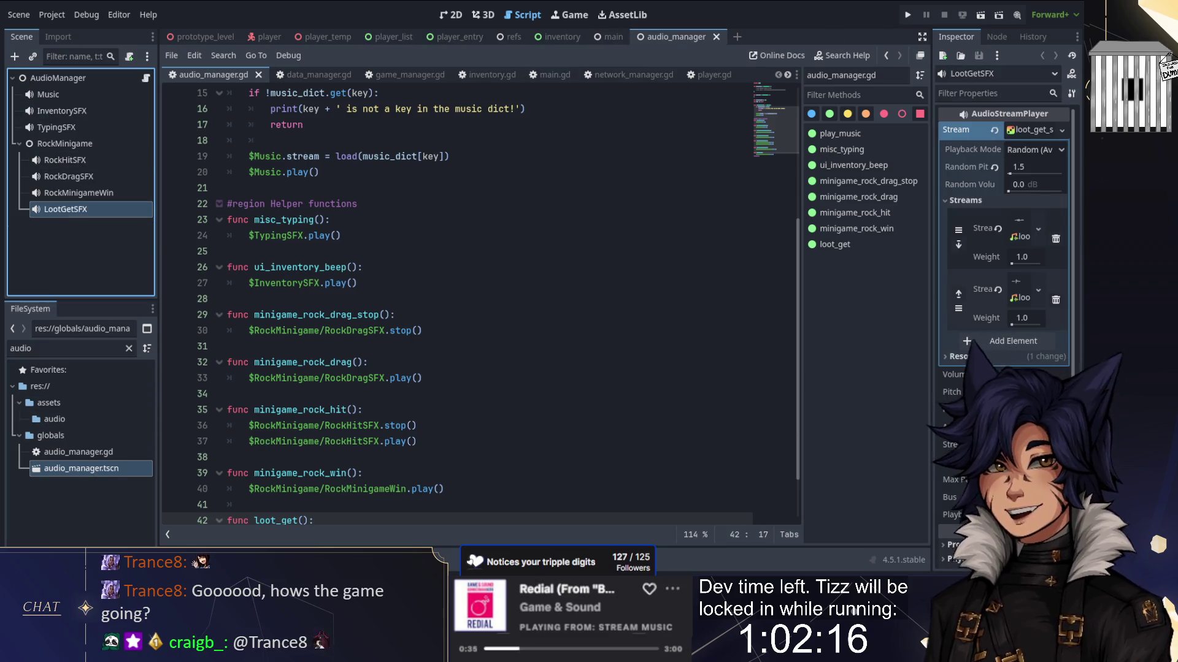
key("ctrl+backslash")
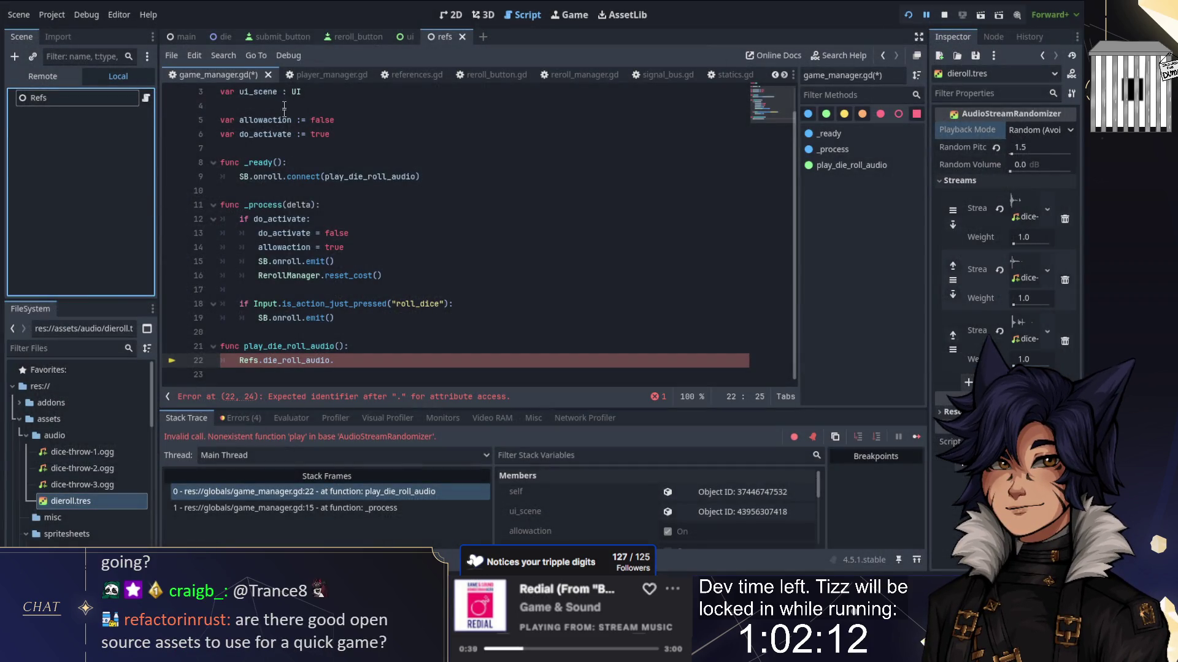
Step: Save game_manager.gd and delete the die_roll_audio export from references.gd
key("ctrl+s")
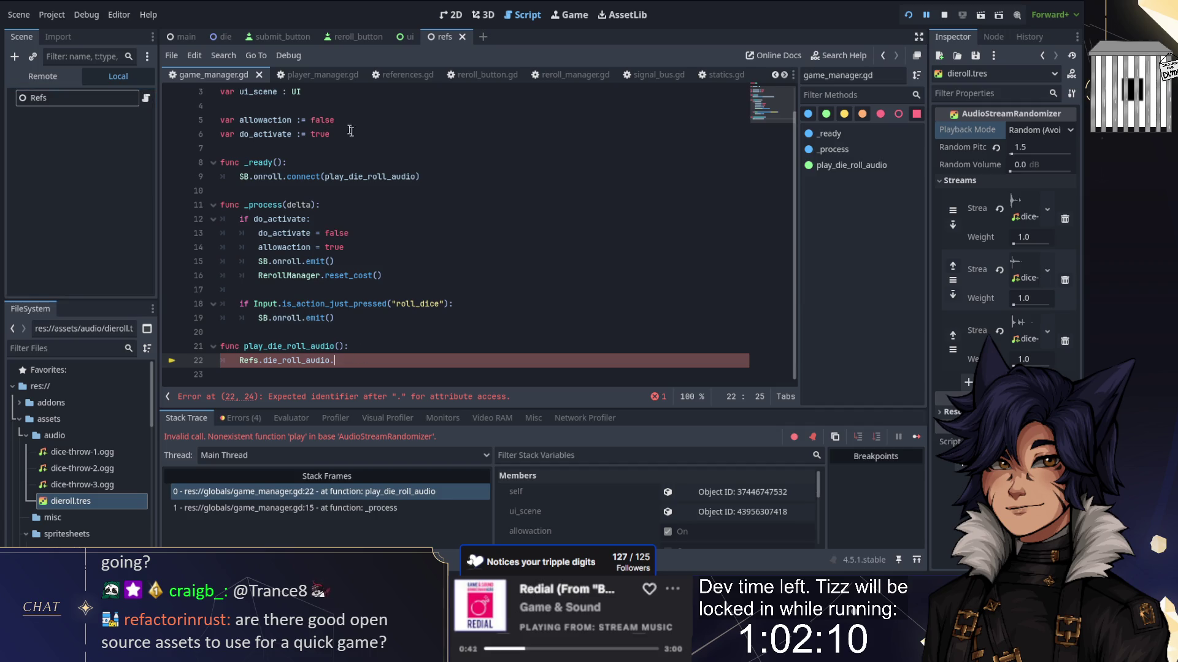
left_click(402, 74)
key("shift+Home")
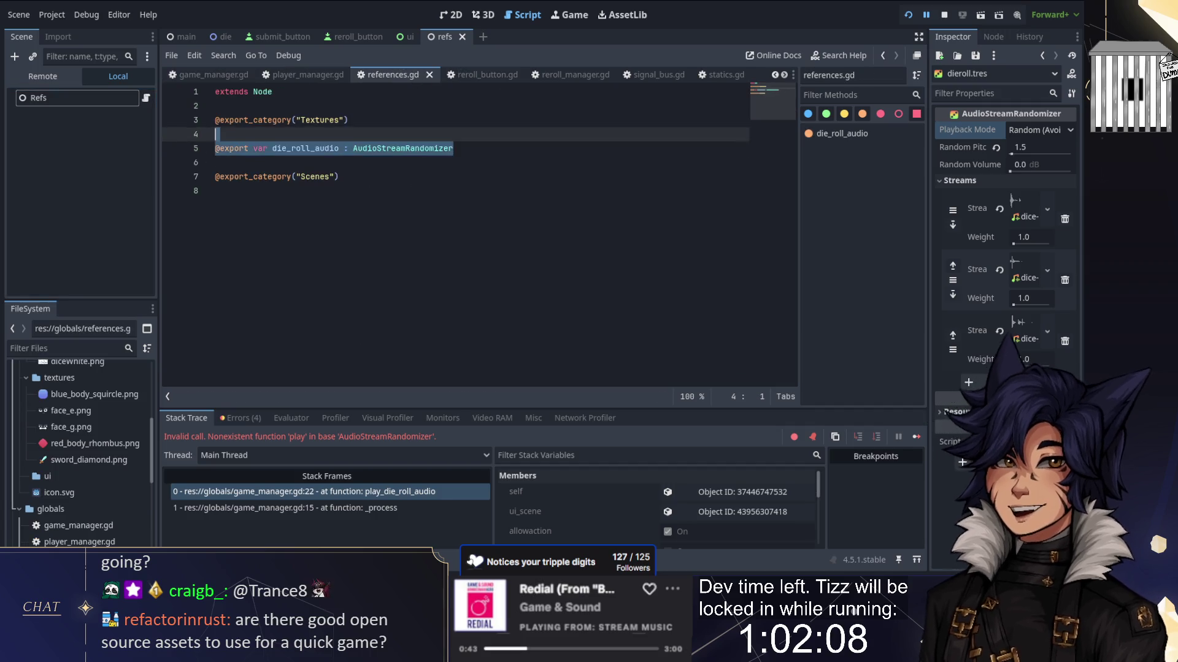
key("BackSpace")
key("BackSpace")
key("BackSpace")
Step: Delete the unfinished Refs.die_roll_audio line and comment out play_die_roll_audio, then save
left_click(202, 75)
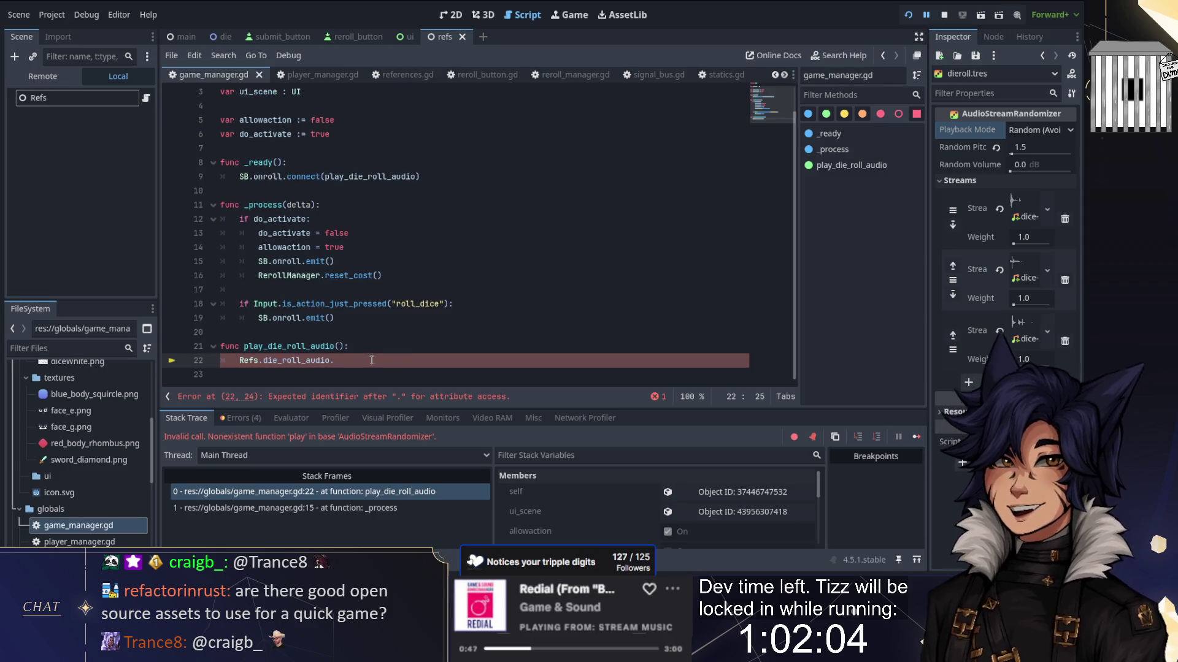
key("shift+Up")
key("shift+End")
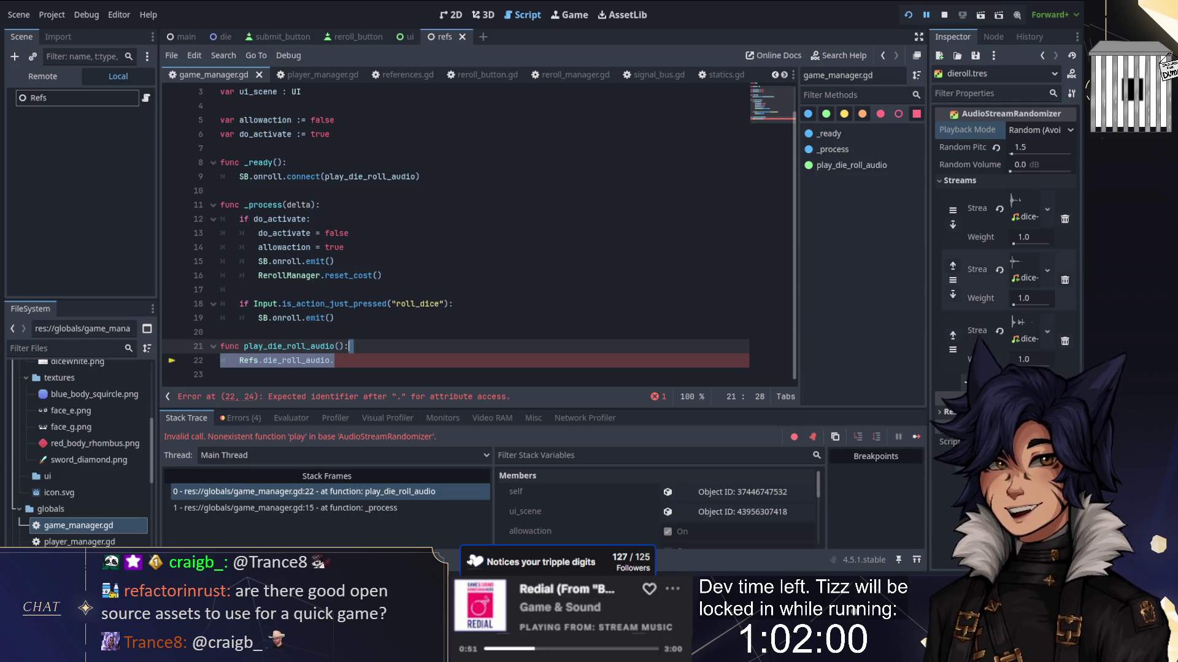
key("ctrl+F2")
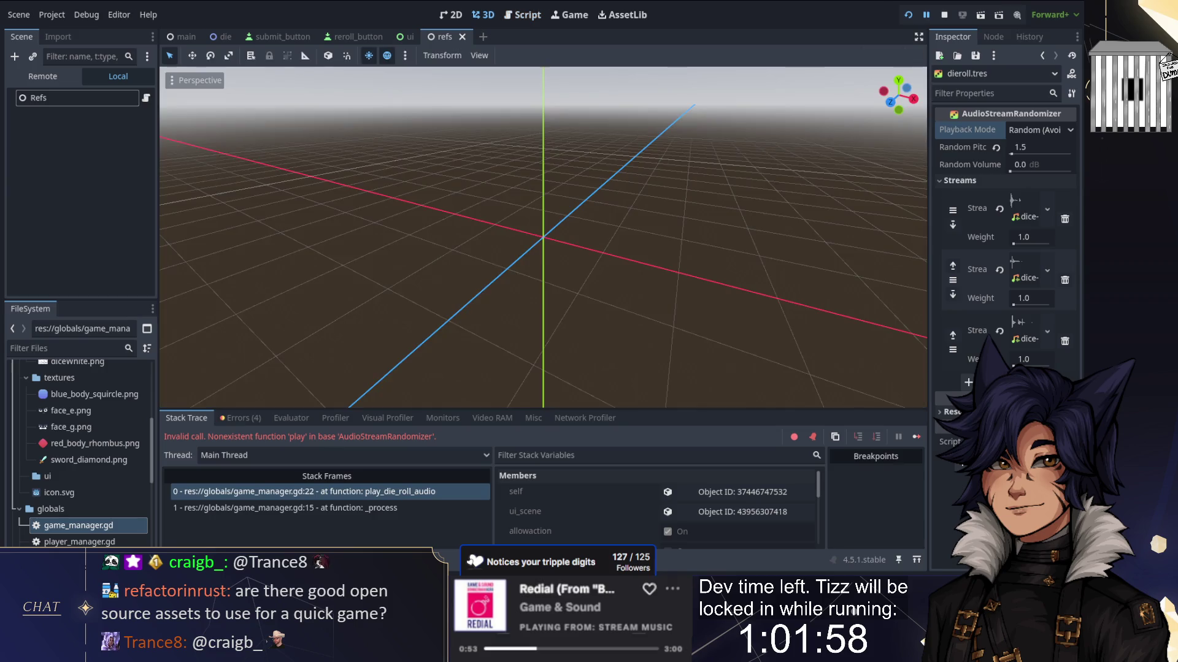
key("ctrl+F3")
key("BackSpace")
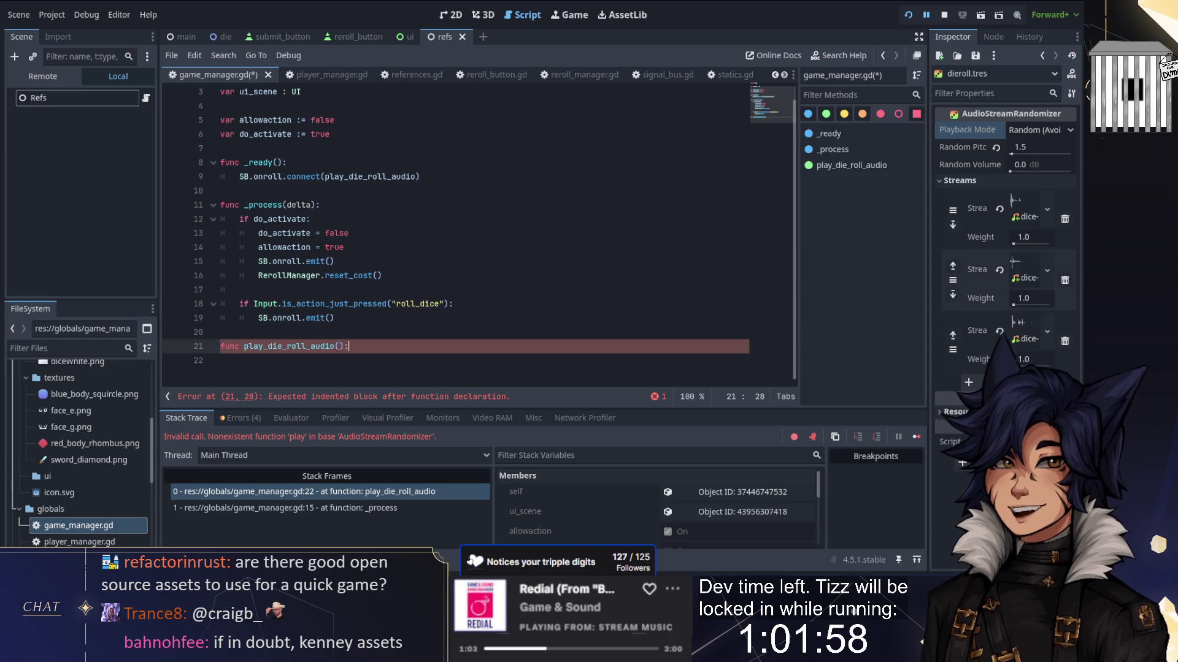
key("Home")
type("#")
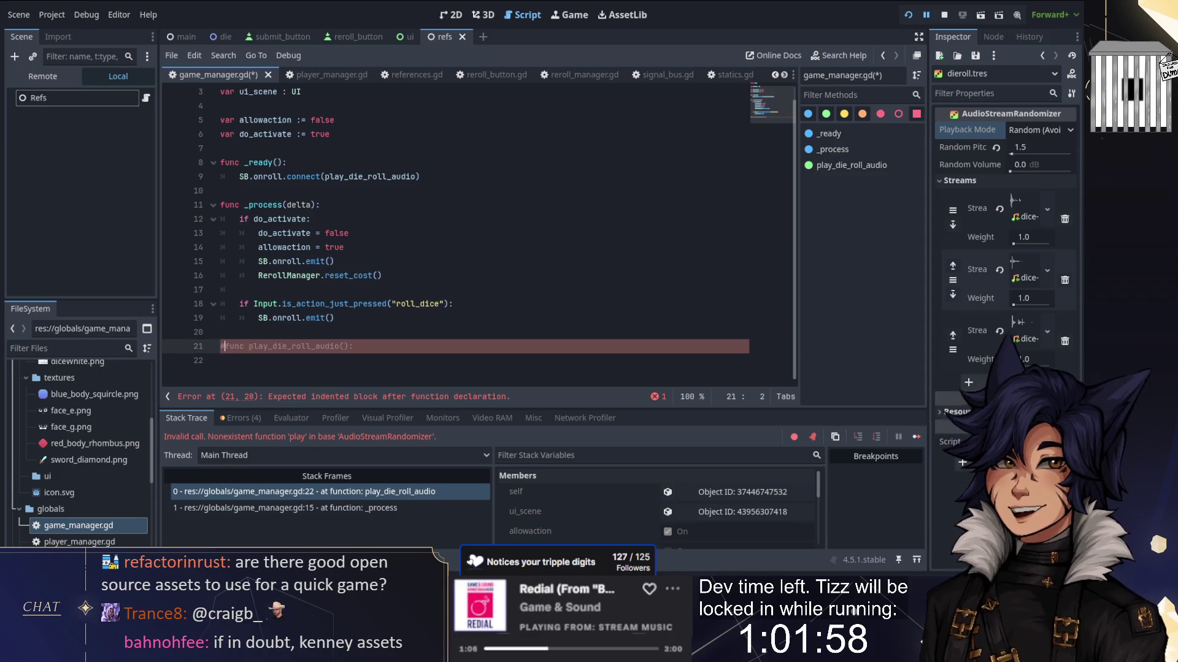
key("ctrl+s")
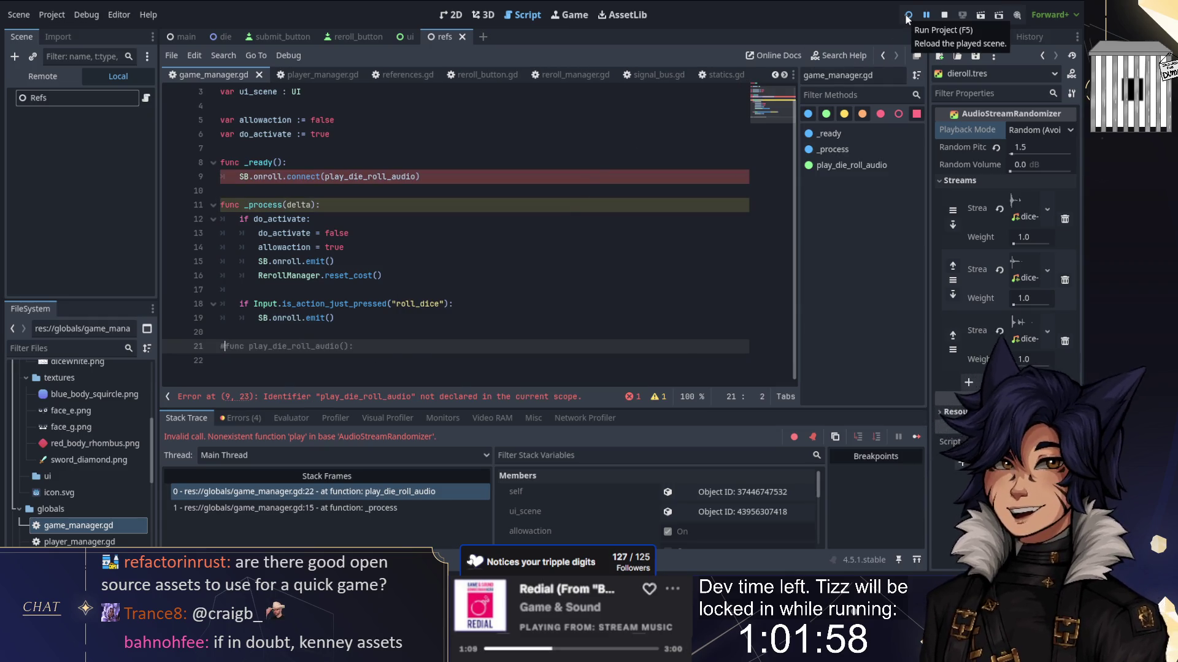
Step: Comment out the _ready SB.onroll connection and run the game again
left_click(907, 17)
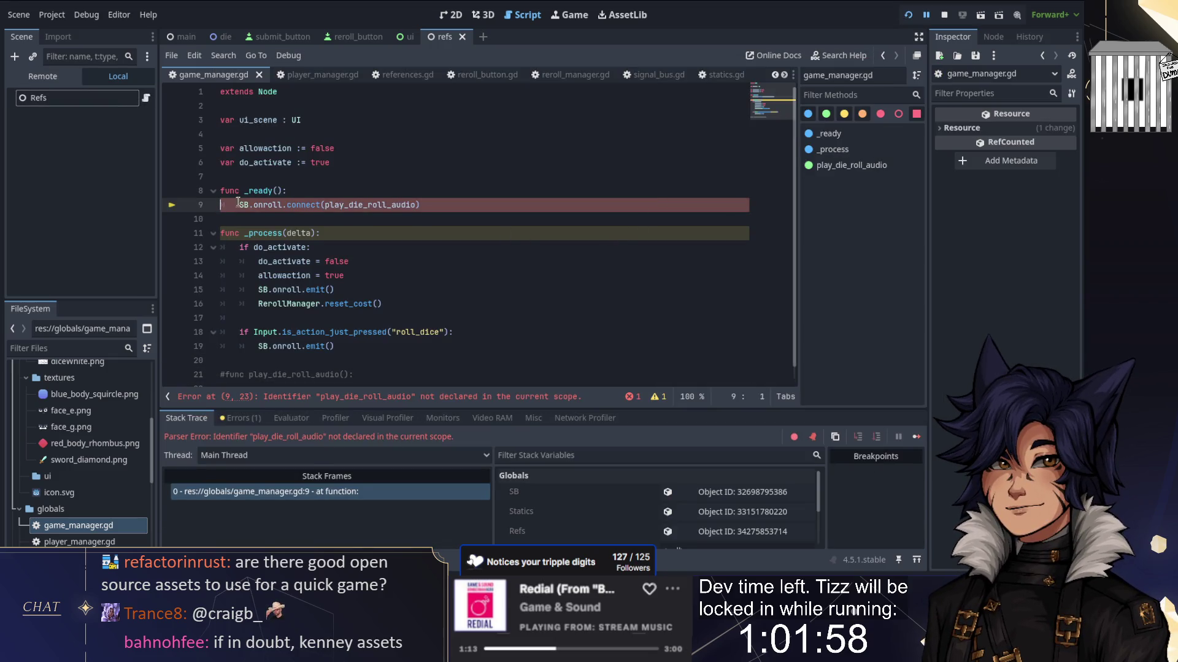
key("ctrl+k")
key("Up")
key("ctrl+k")
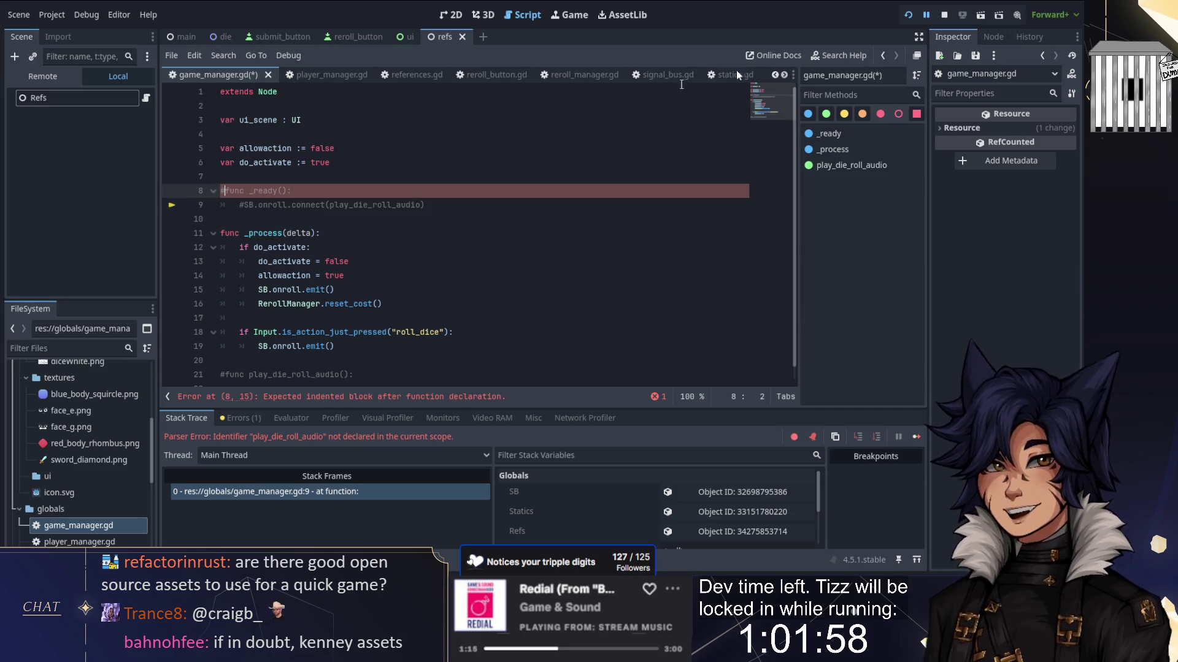
left_click(907, 18)
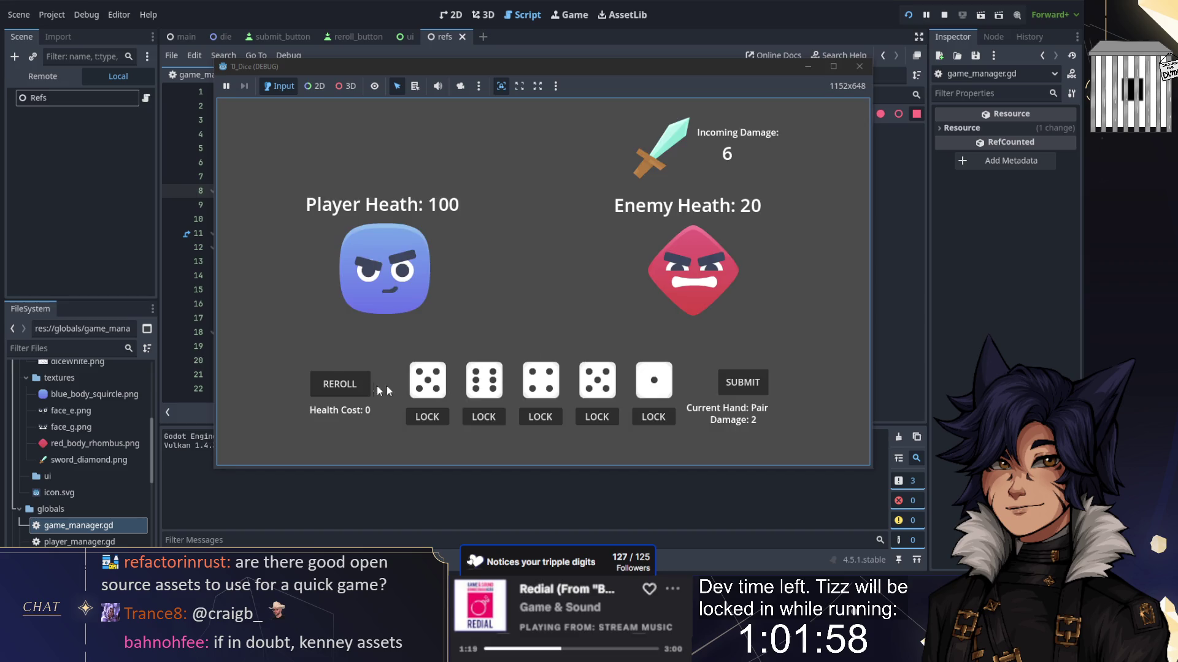
Step: Reroll twice, lock three dice, reroll three more times, and submit the hand
left_click(338, 384)
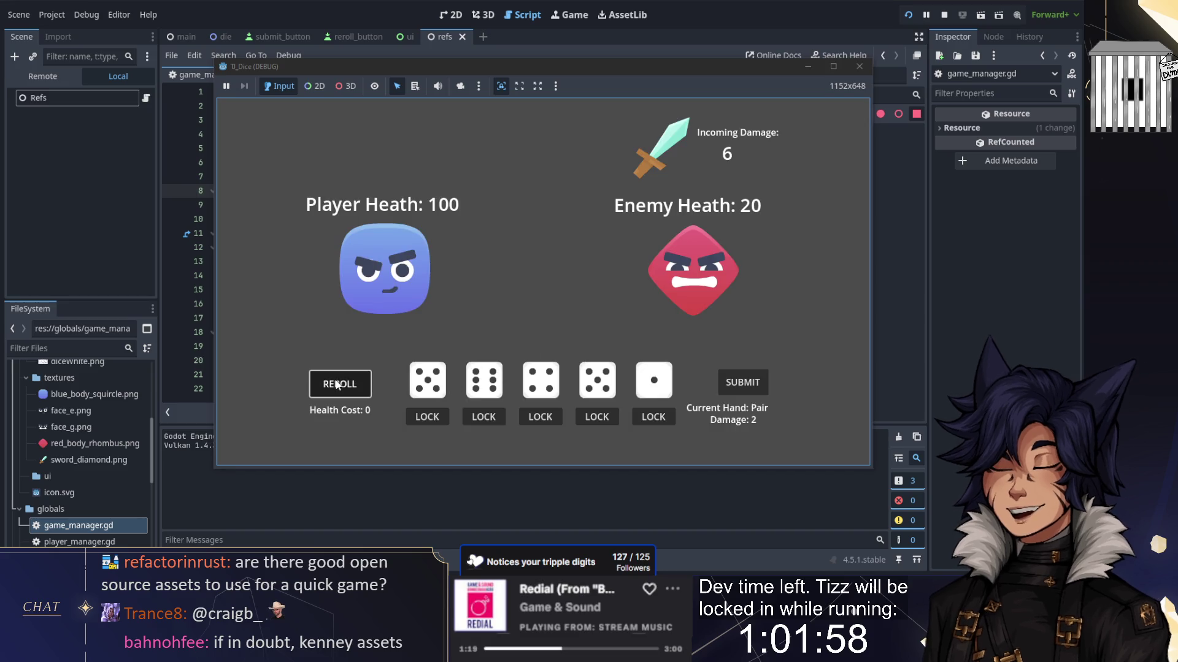
left_click(337, 384)
left_click(541, 417)
left_click(483, 417)
left_click(426, 417)
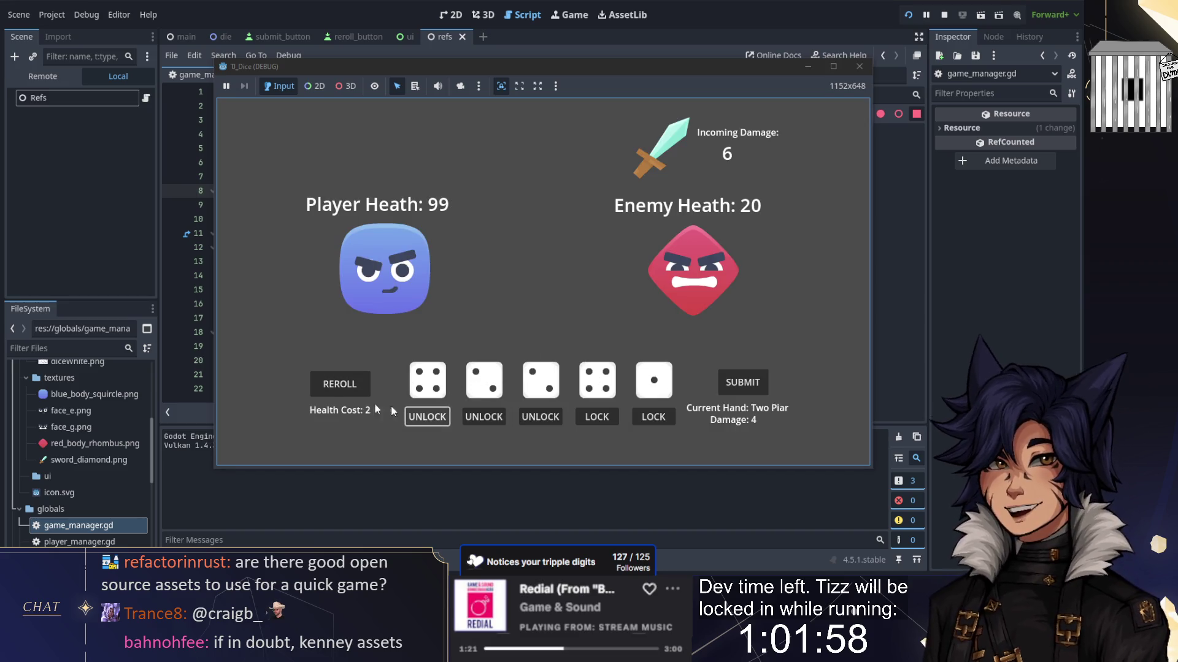
left_click(343, 383)
left_click(343, 383)
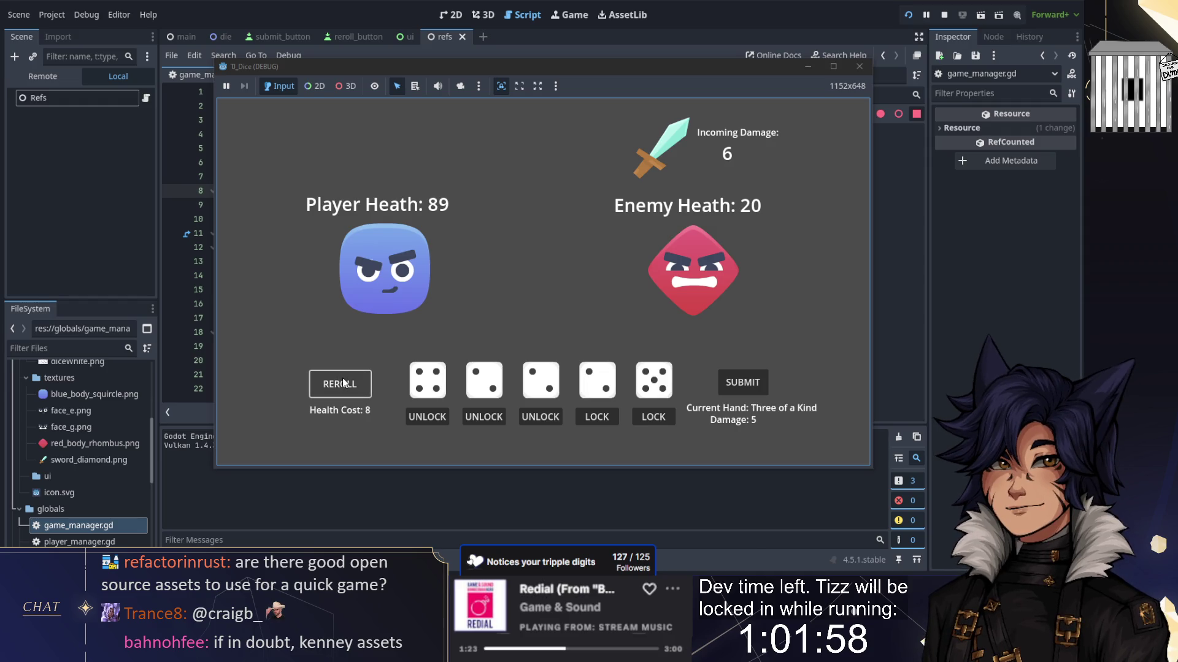
left_click(344, 383)
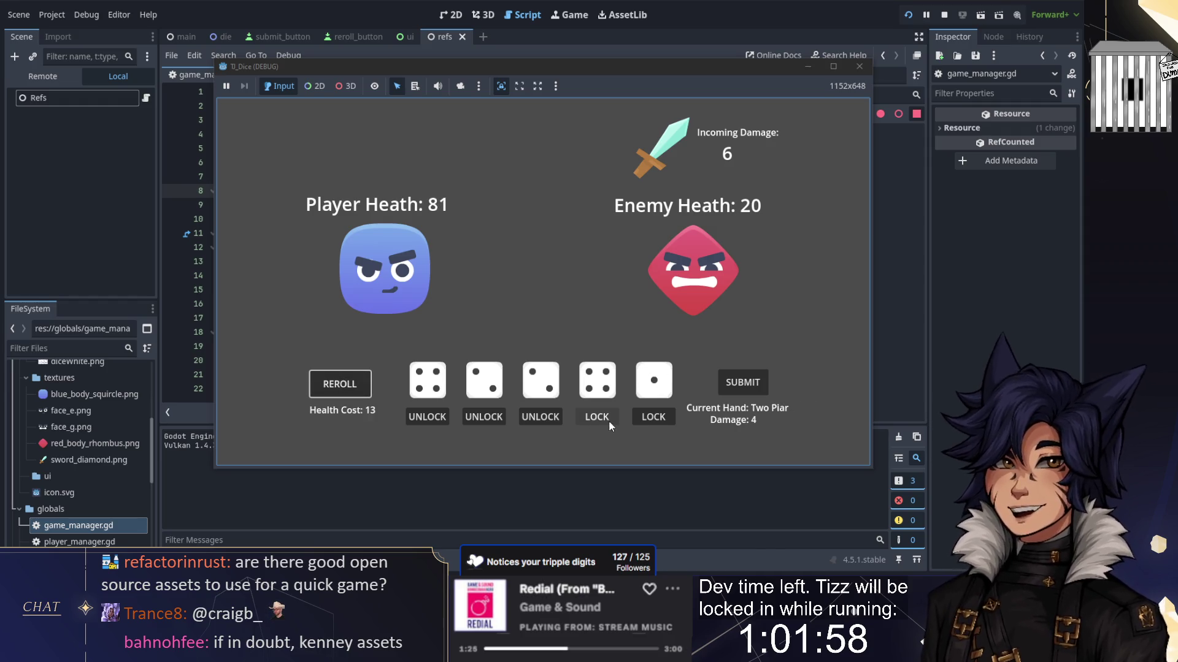
left_click(735, 386)
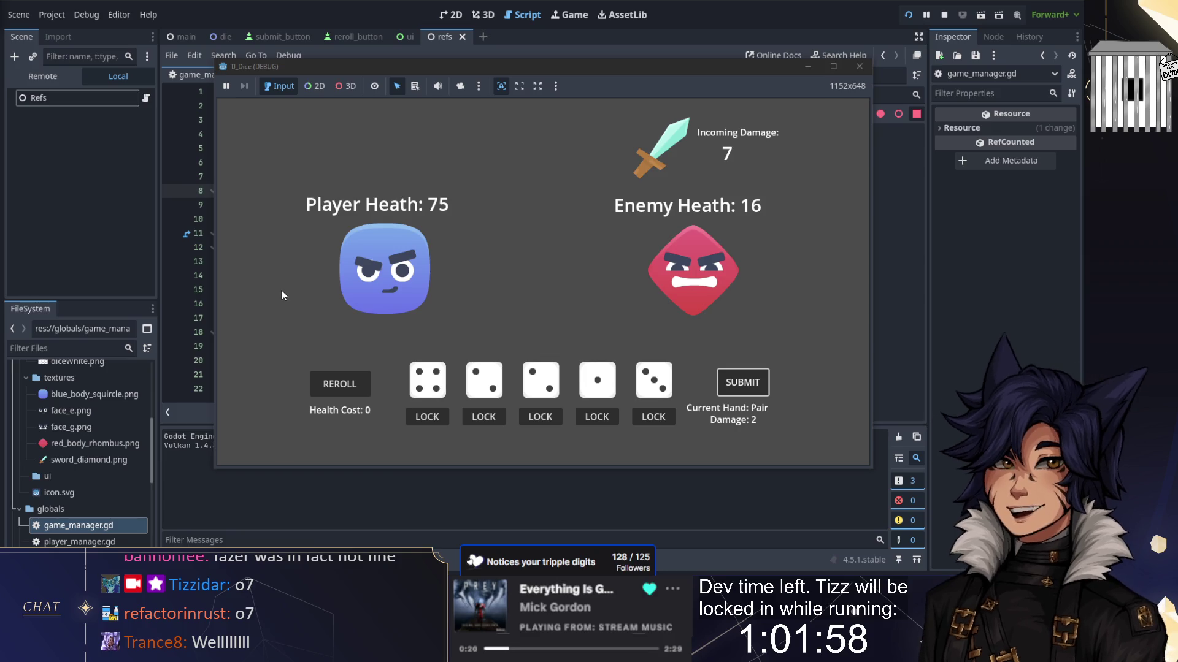
Step: Lock all five dice so every button reads UNLOCK, then refocus the game window
left_click(429, 417)
left_click(484, 417)
left_click(541, 418)
left_click(598, 421)
left_click(649, 419)
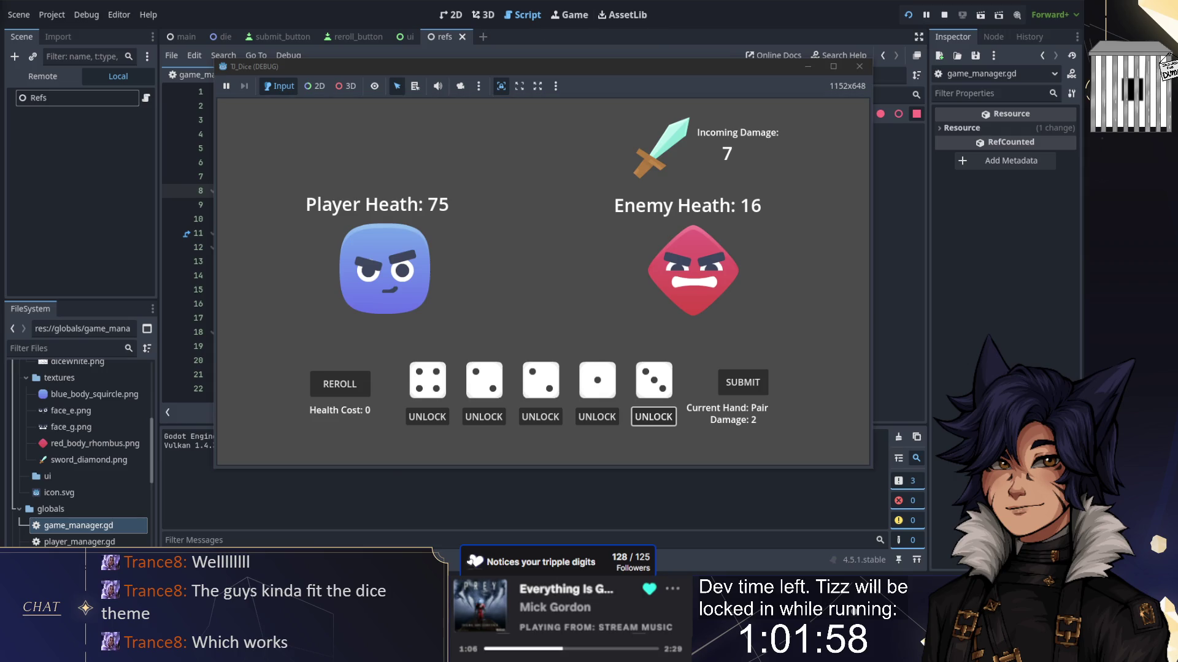
left_click(551, 171)
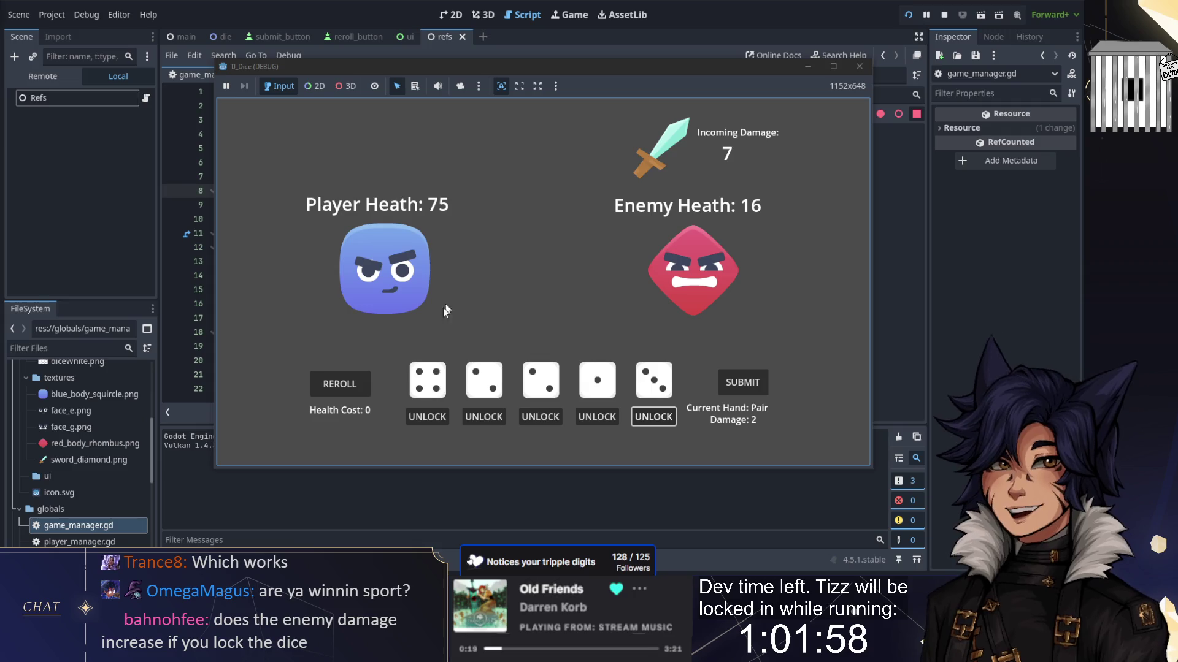
Step: Reroll the dice repeatedly until Player Health reaches 0 and 'YOU LOST' is printed
left_click(337, 385)
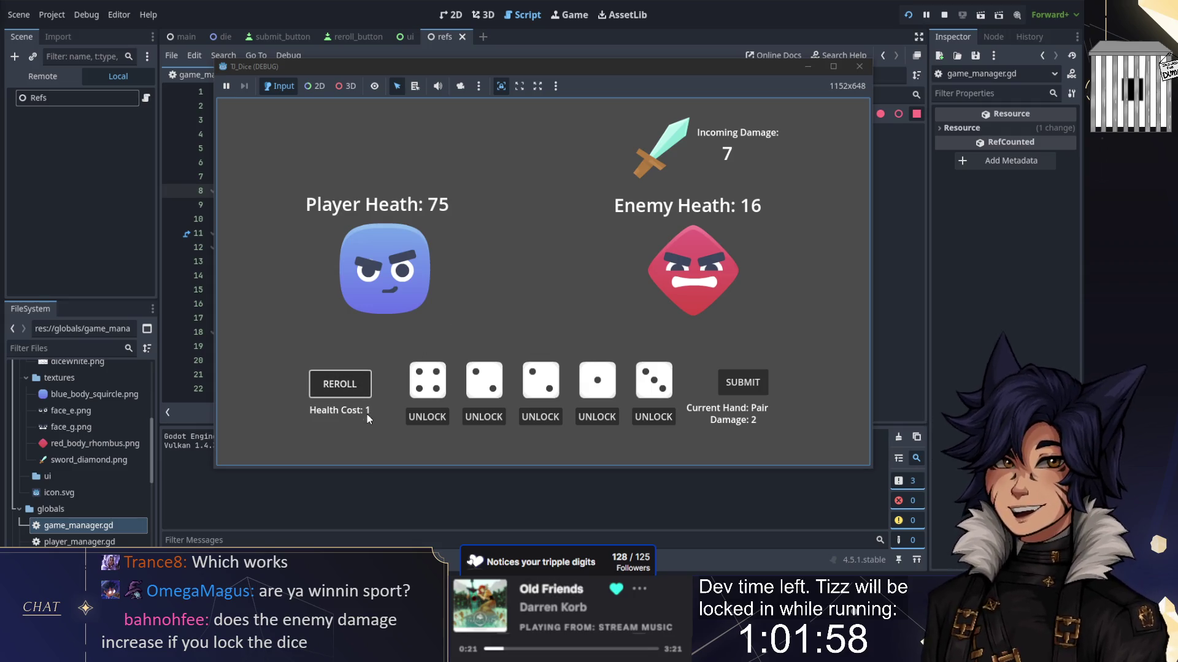
key("space")
key("space")
key("space")
left_click(360, 392)
left_click(361, 392)
left_click(360, 391)
left_click(359, 392)
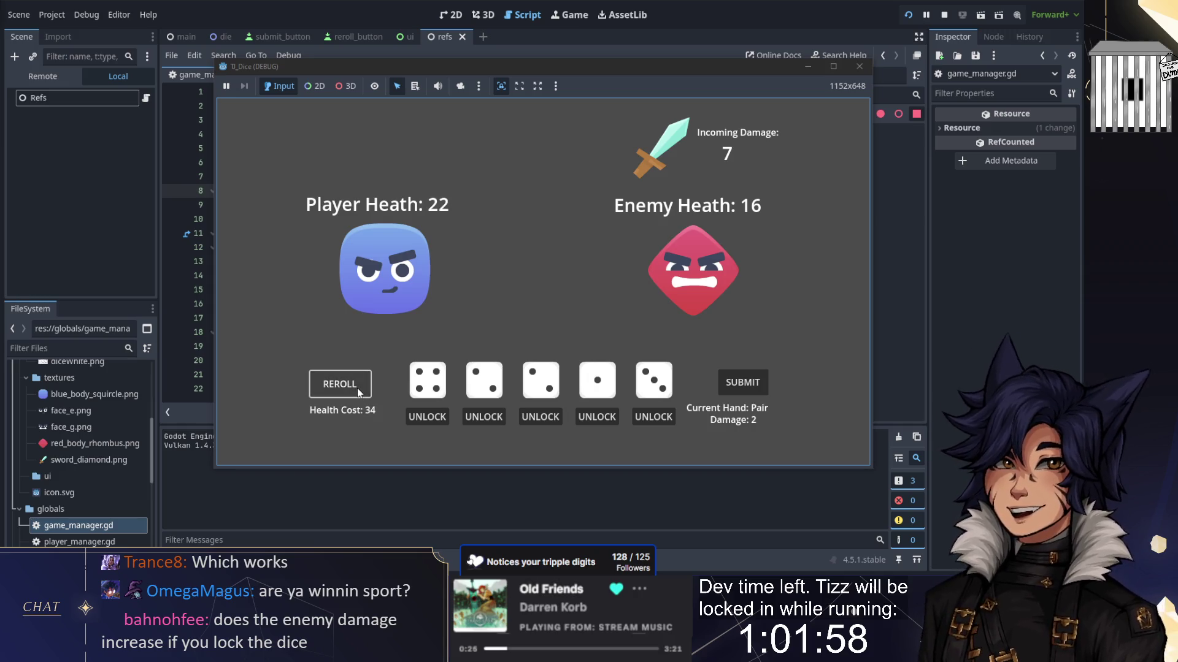
left_click(359, 393)
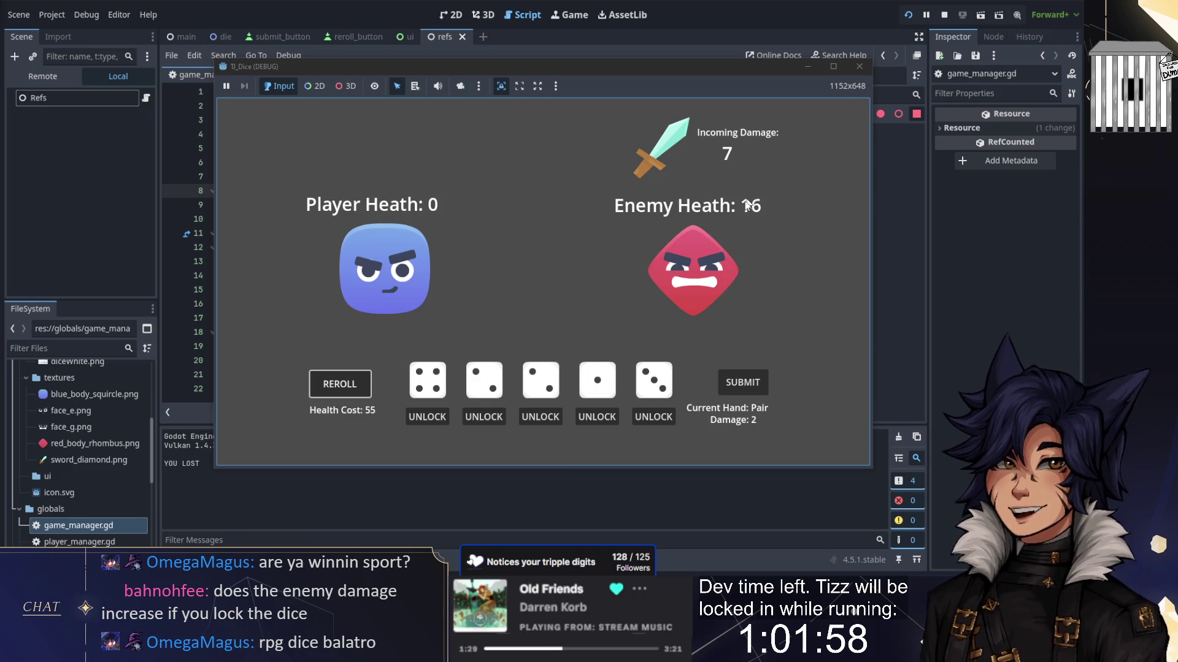
Step: Keep rerolling until the health cost reaches 377, then stop the debug game
key("space")
key("space")
key("space")
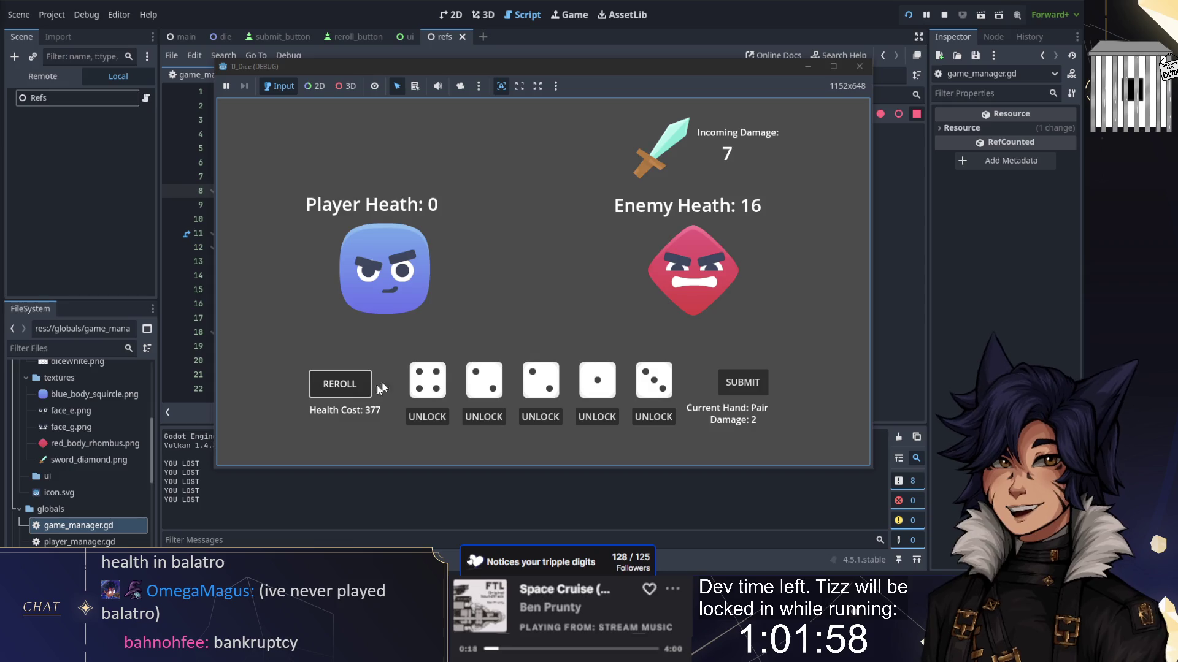
left_click(944, 14)
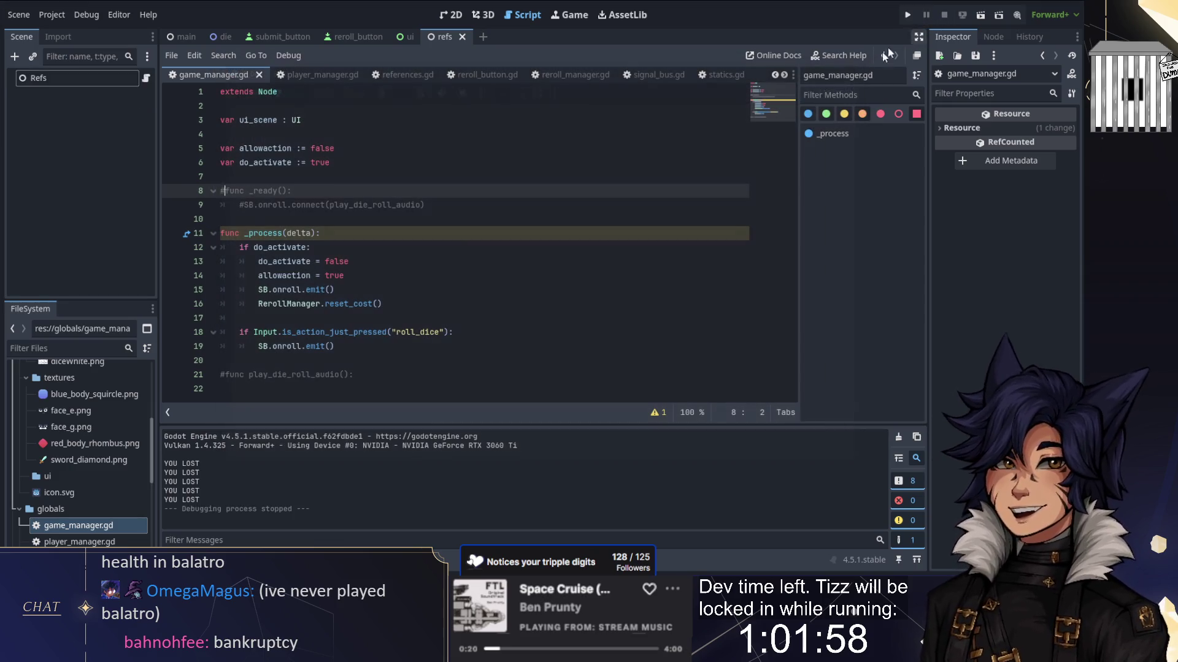
Step: Uncomment func _ready() and its onroll signal connection line in game_manager.gd
left_click(485, 179)
key("ctrl+F2")
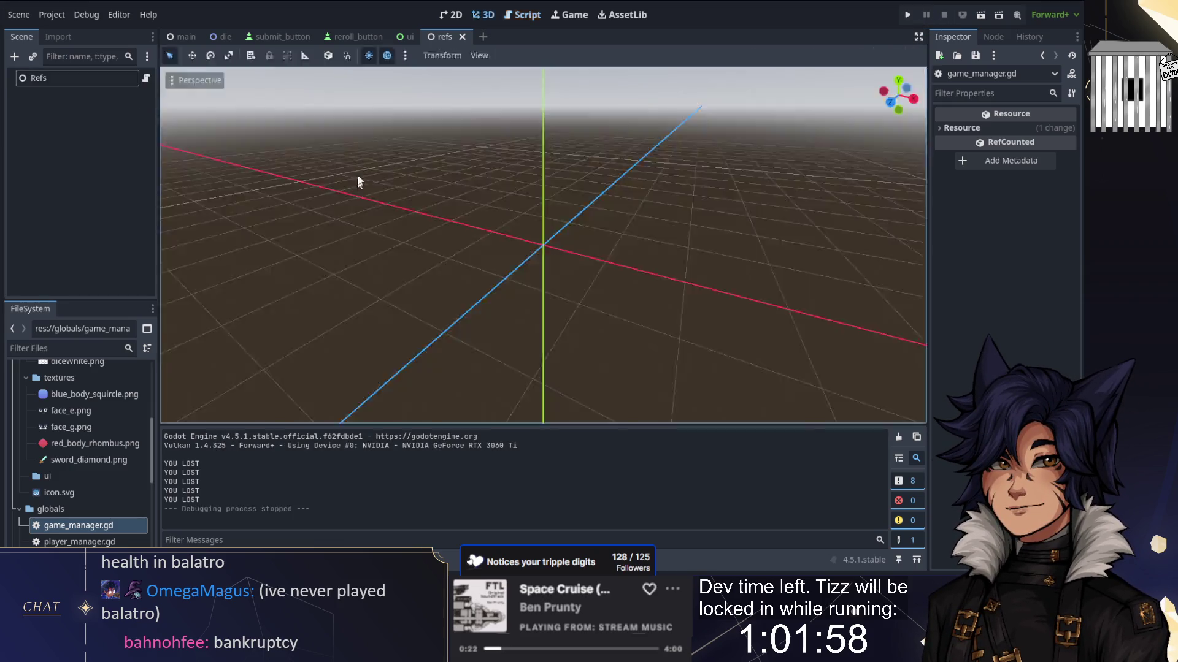
left_click(512, 17)
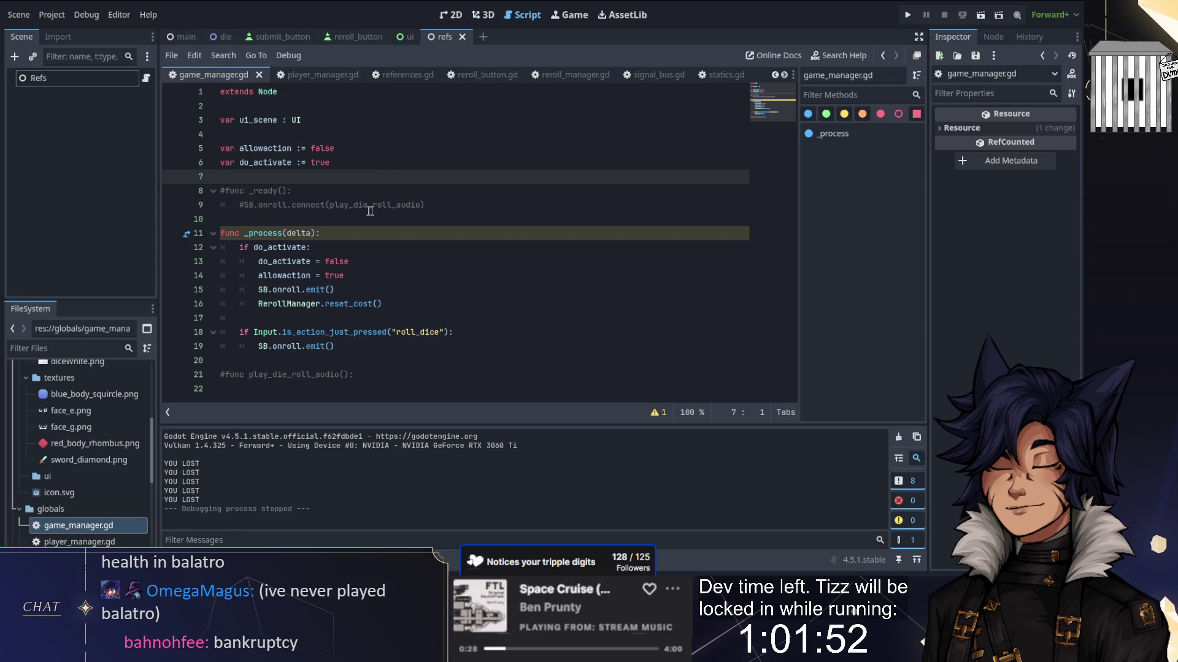
left_click(225, 191)
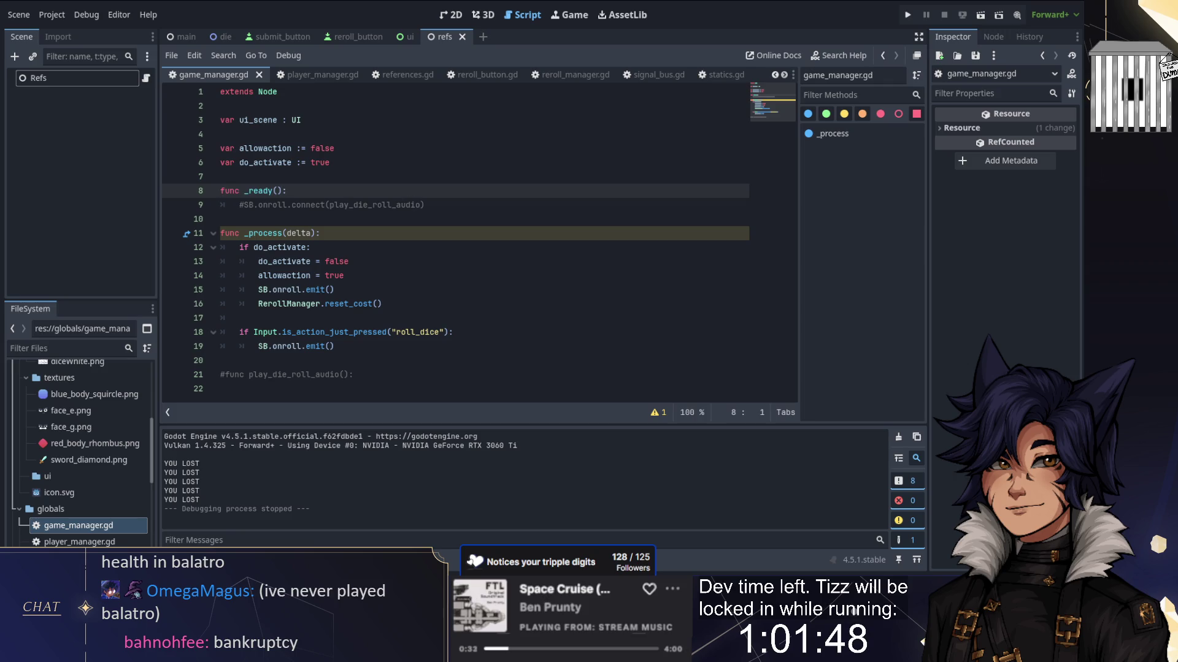
key("BackSpace")
left_click(425, 205)
key("Home")
key("Delete")
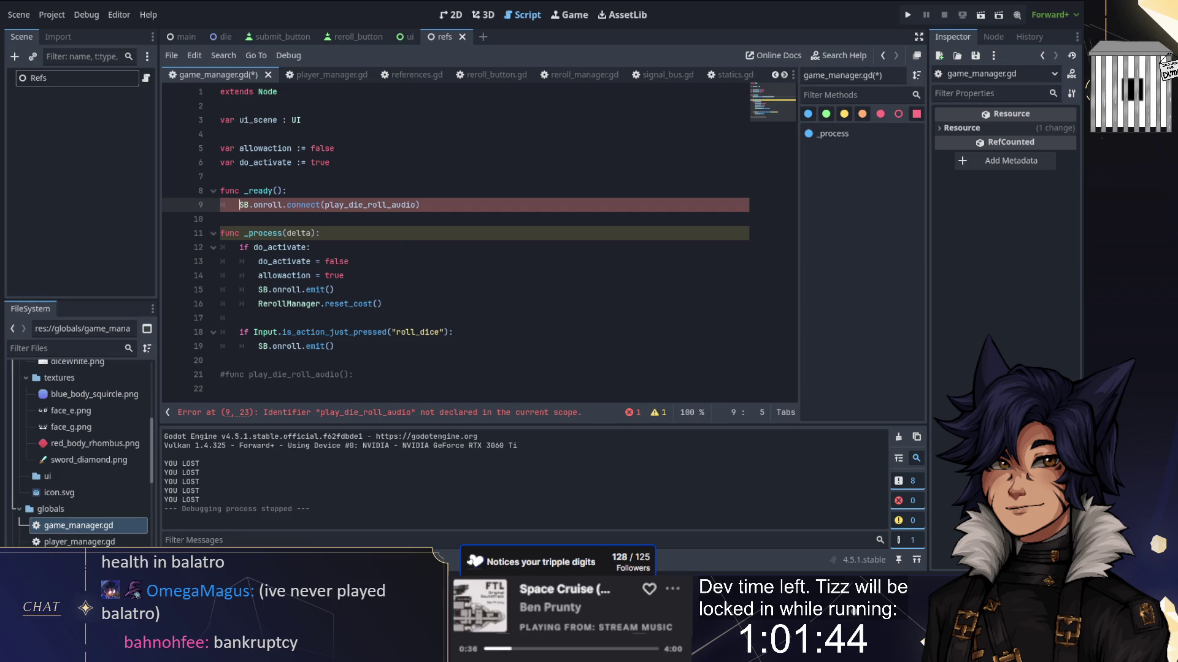
Step: Uncomment the play_die_roll_audio header and move it up below _ready with an indented body
left_click(354, 374)
key("Home")
key("Delete")
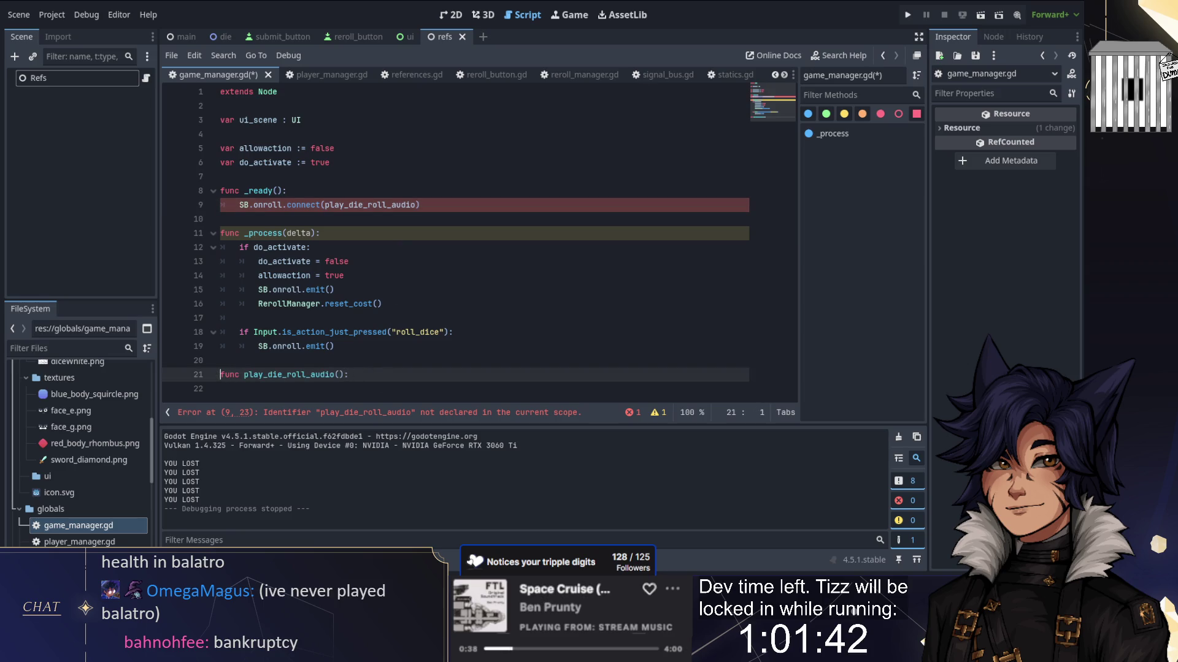
key("End")
key("alt+Up")
key("alt+Up")
key("alt+Up")
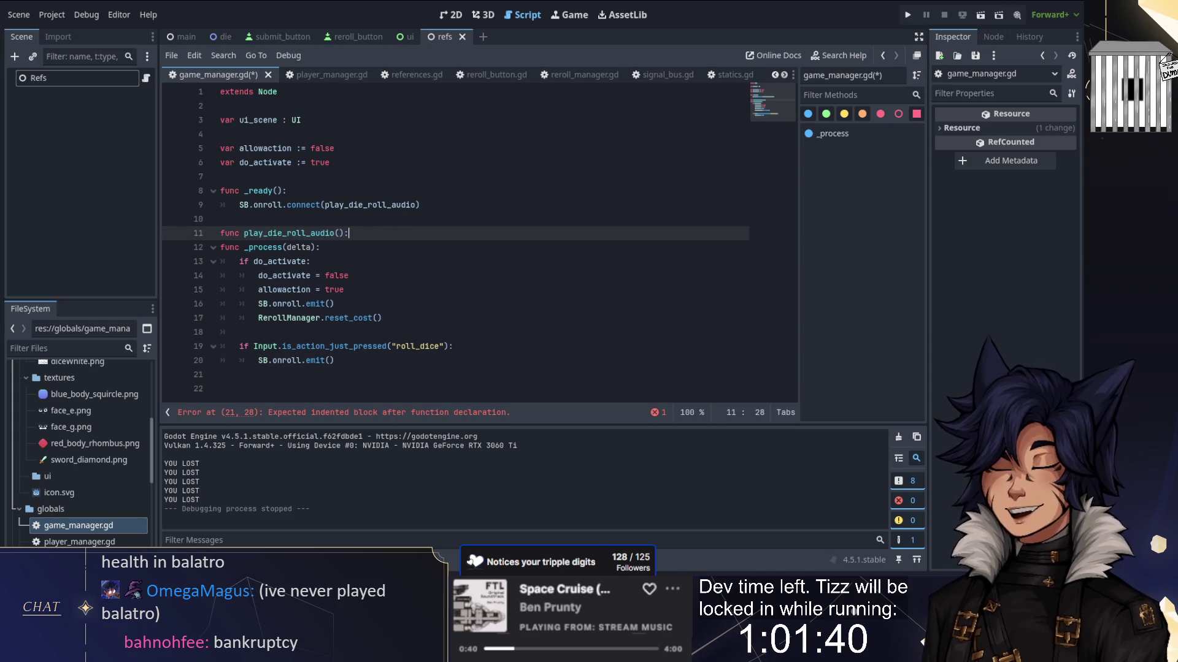
key("Return")
Step: Cut the _ready and play_die_roll_audio code and paste it into references.gd
scroll(49, 461, "down", 5)
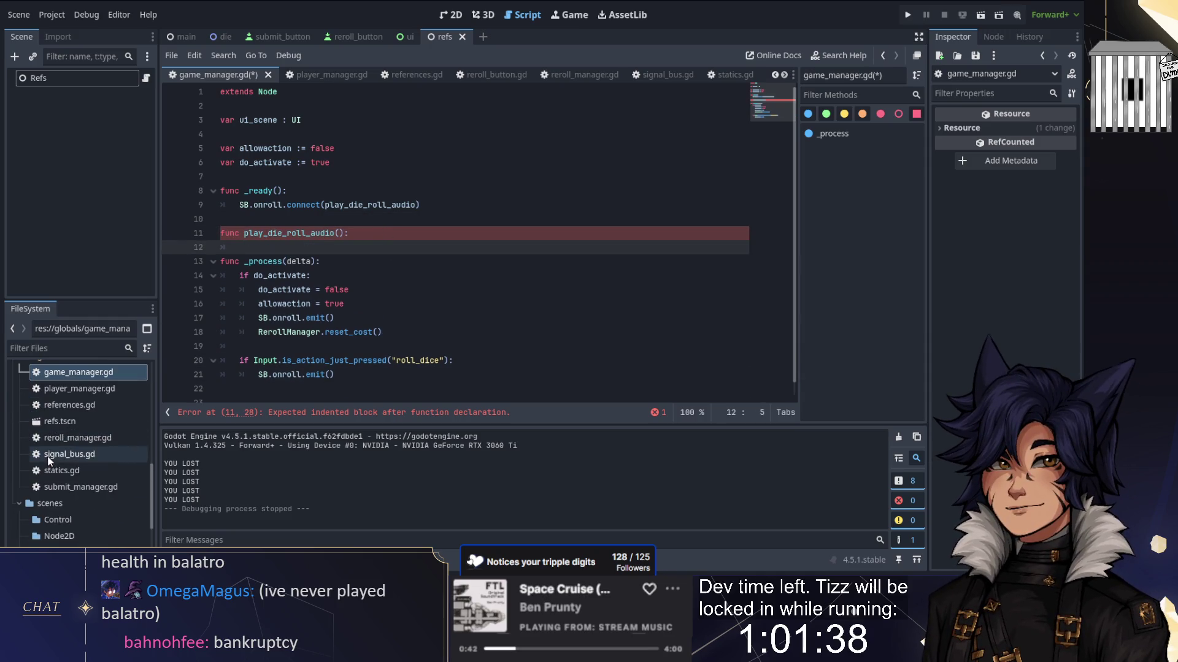
scroll(49, 461, "up", 2)
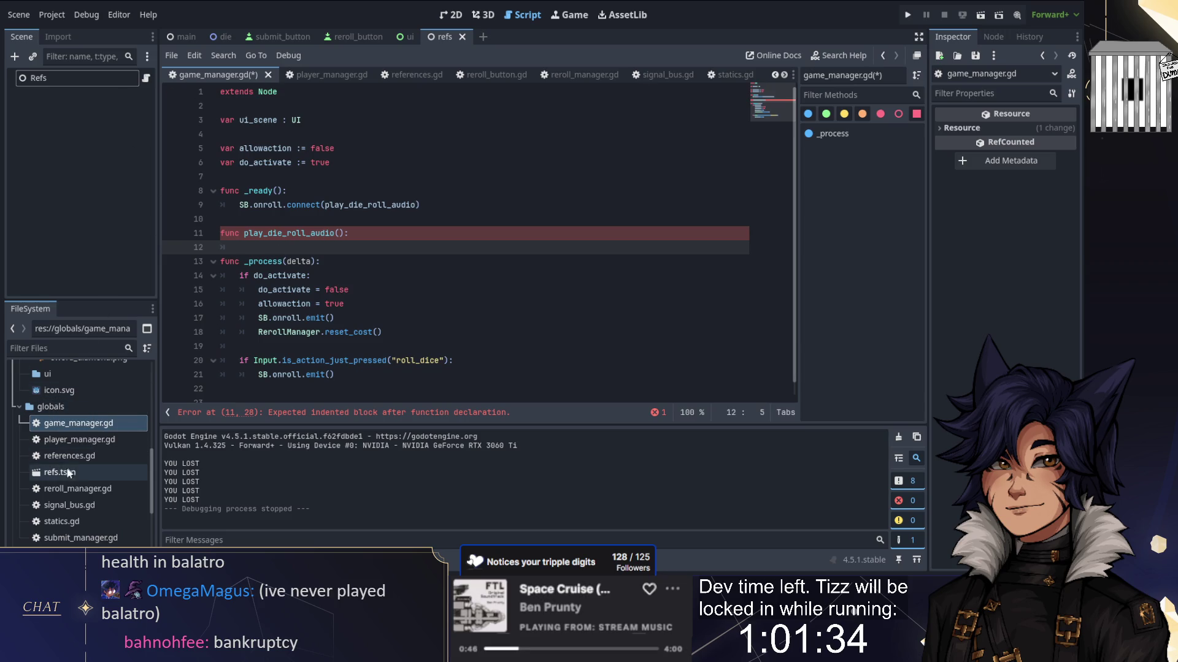
mouse_move(349, 233)
left_mouse_down()
mouse_move(368, 205)
mouse_move(369, 176)
left_mouse_up()
key("BackSpace")
left_click(64, 472)
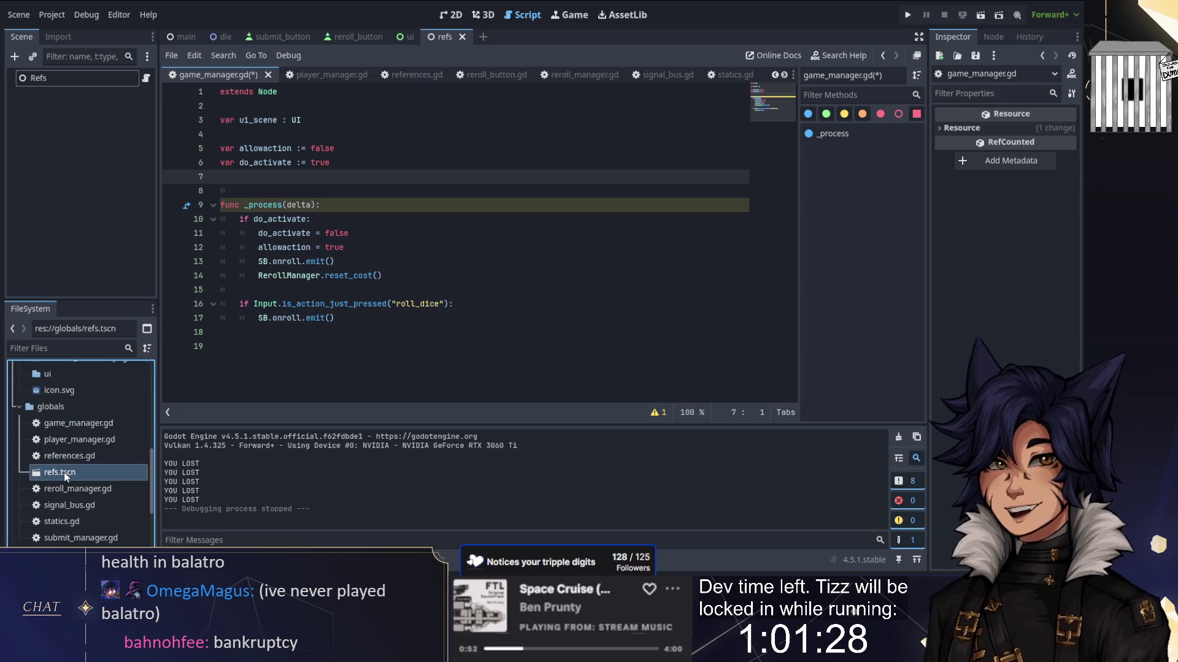
left_click(68, 456)
type("func _ready(): \tSB.onroll.connect(play_die_roll_audio)  func play_die_roll_audio():")
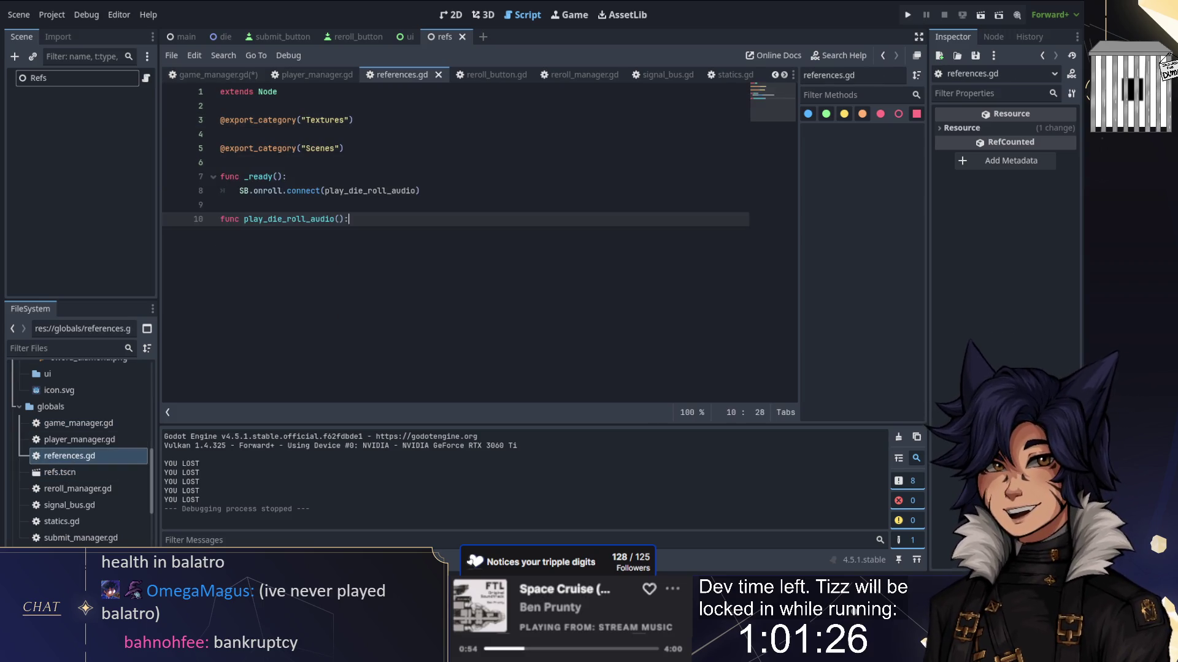
left_click(38, 78)
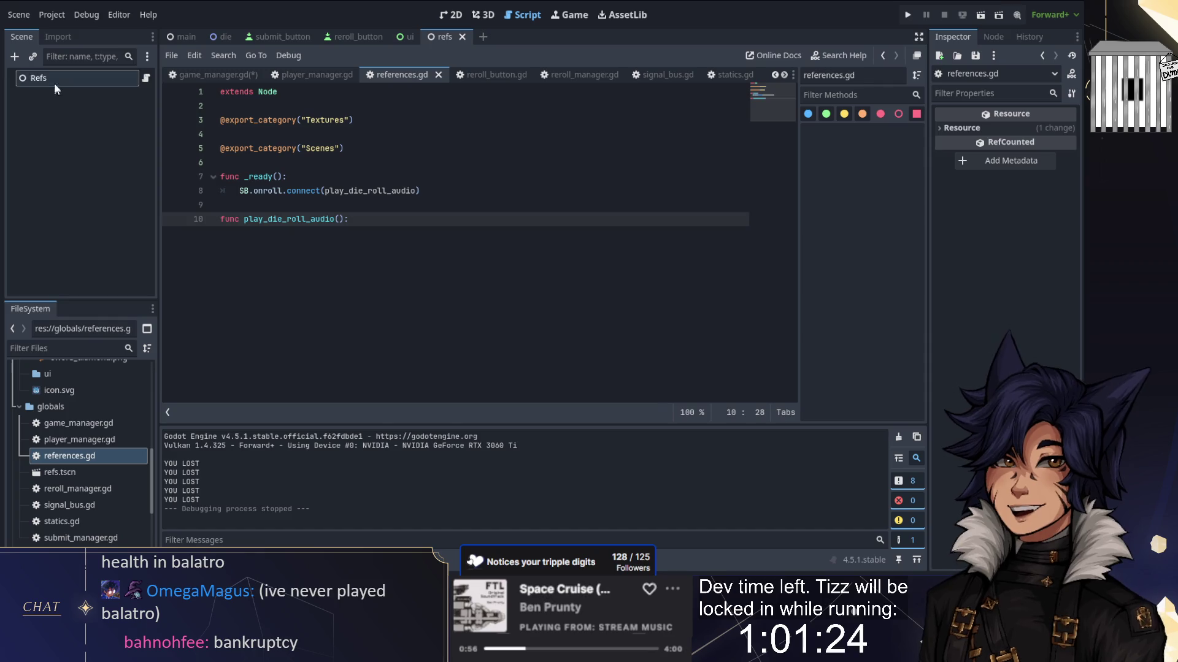
left_click(14, 56)
Step: Create an AudioStreamPlayer child under Refs with dieroll.tres as its Stream
type("audio")
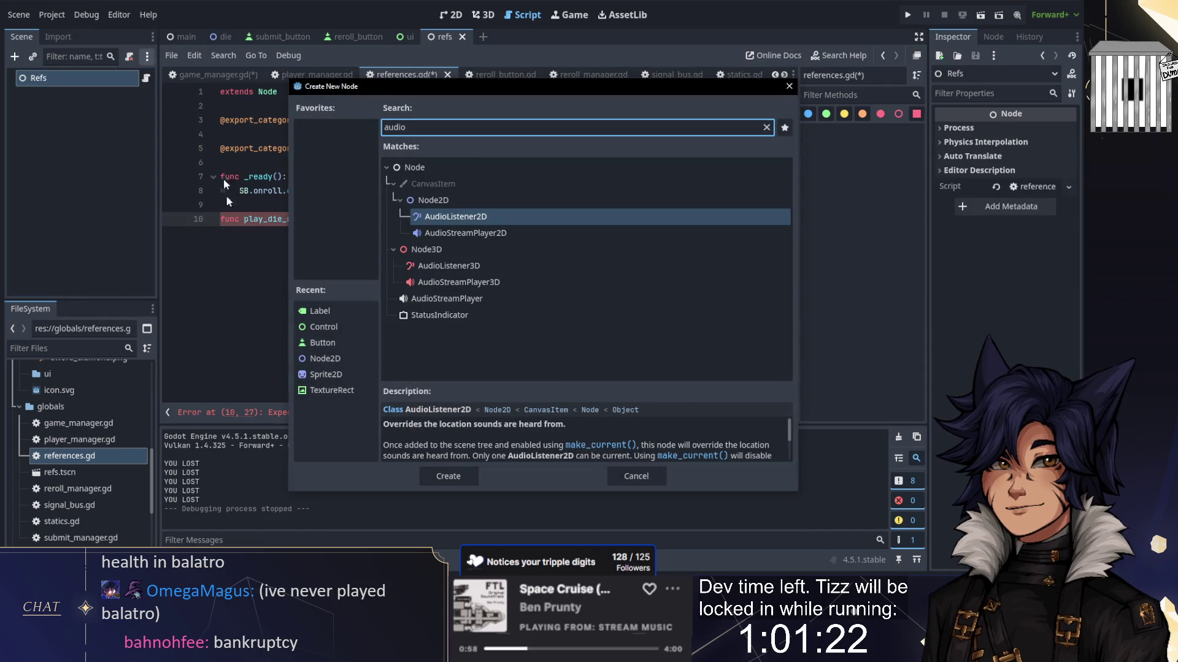
double_click(446, 298)
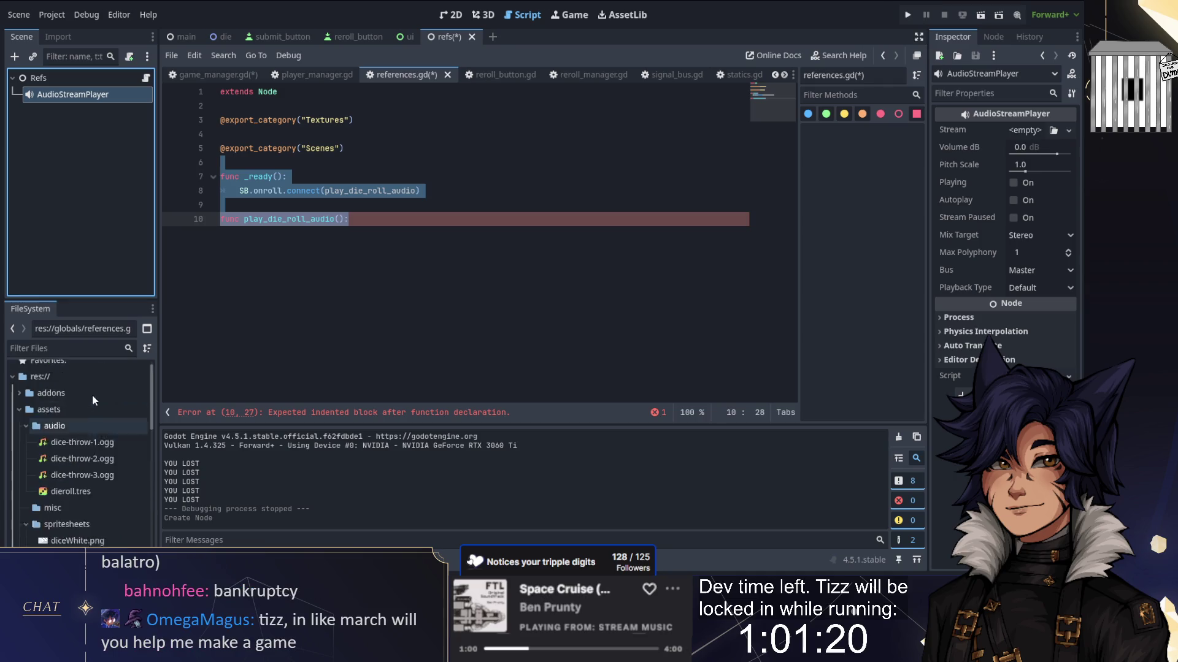
scroll(80, 454, "down", 1)
mouse_move(67, 476)
left_mouse_down()
mouse_move(69, 97)
mouse_move(55, 86)
mouse_move(61, 491)
mouse_move(1025, 130)
left_mouse_up()
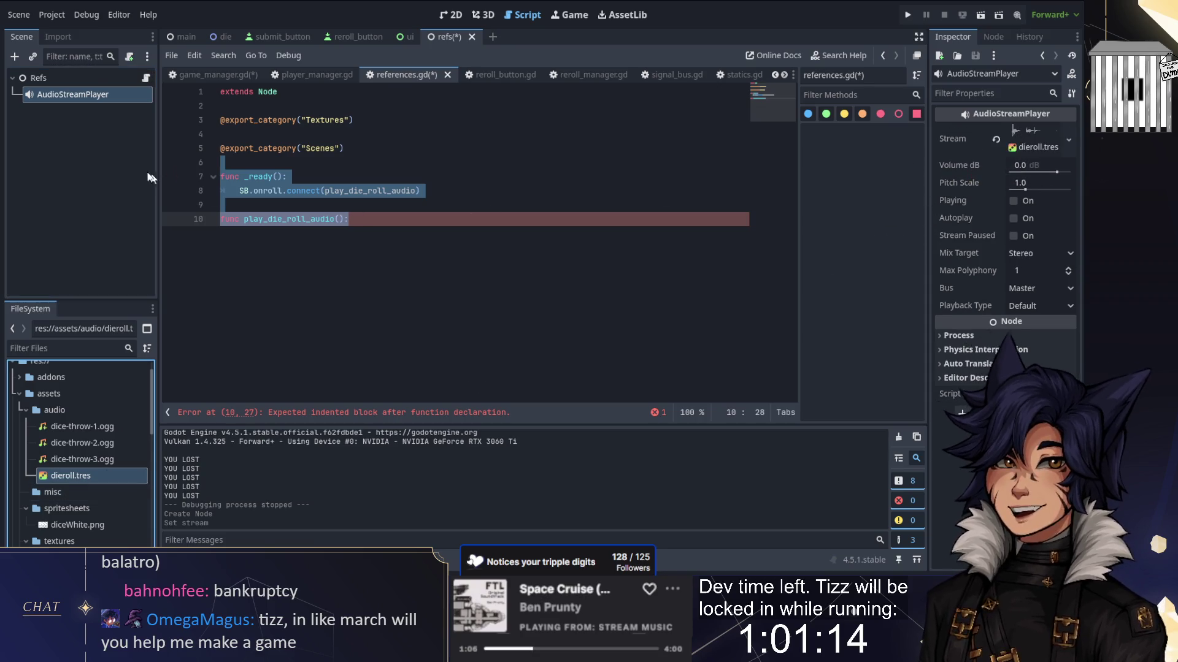
Step: Open a new indented body line after line 10 in play_die_roll_audio
left_click(149, 178)
left_click(357, 221)
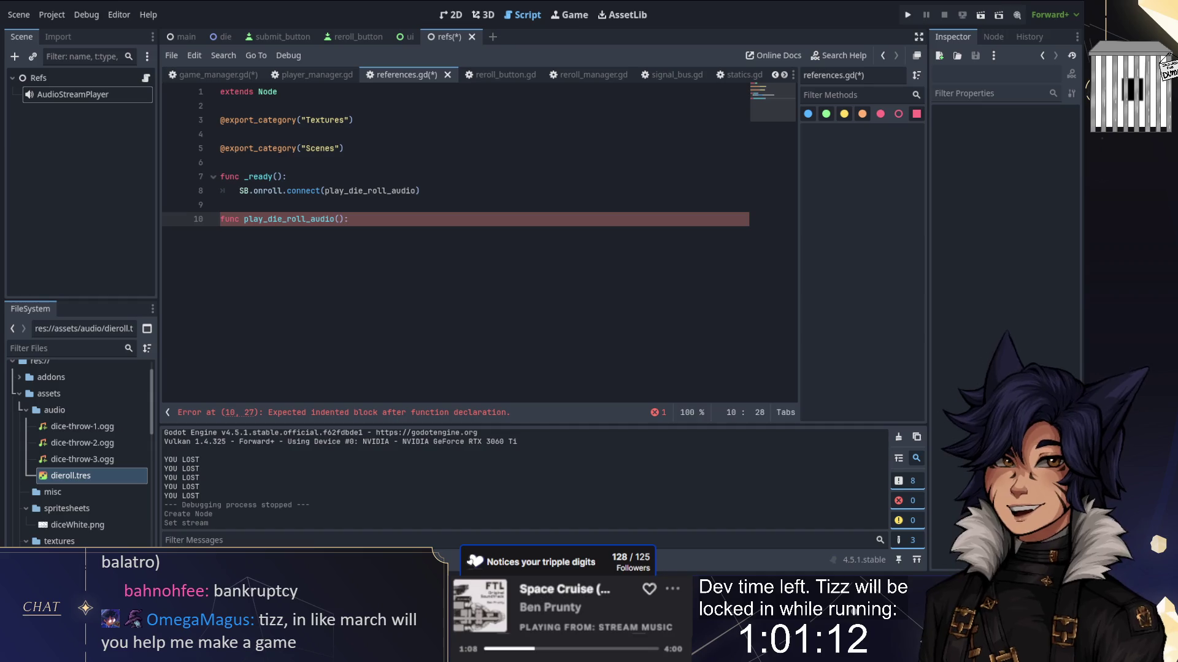
key("Return")
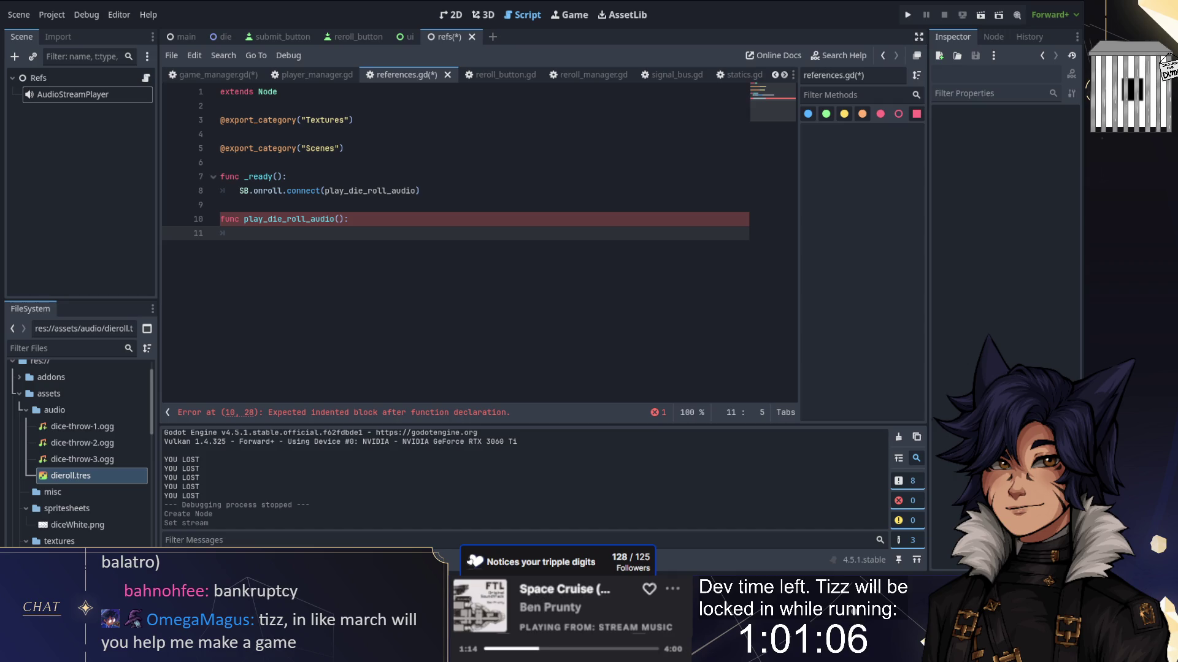
left_click(66, 94)
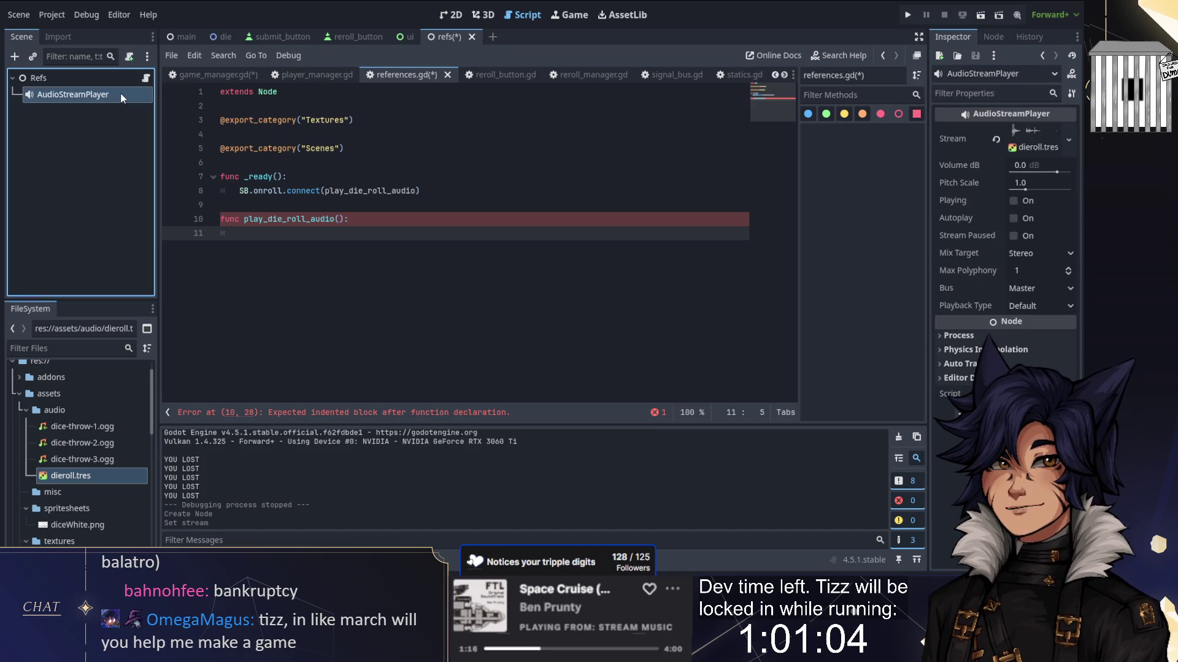
Step: Rename the AudioStreamPlayer node to RollDice
key("F2")
type("RollD")
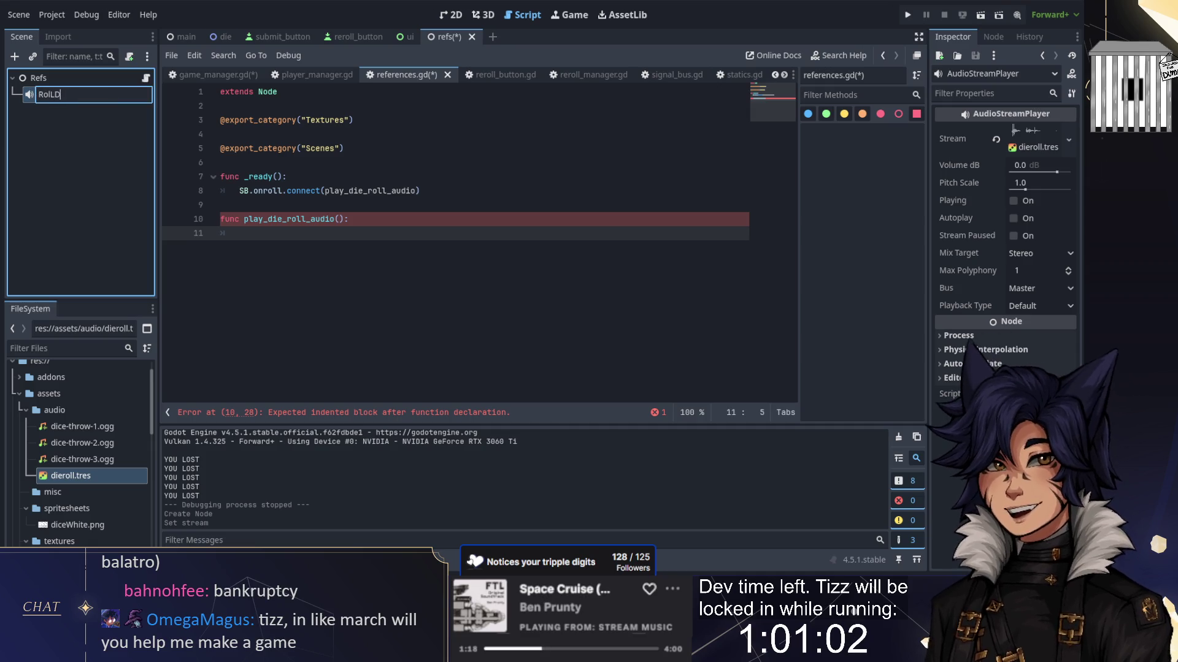
type("ice")
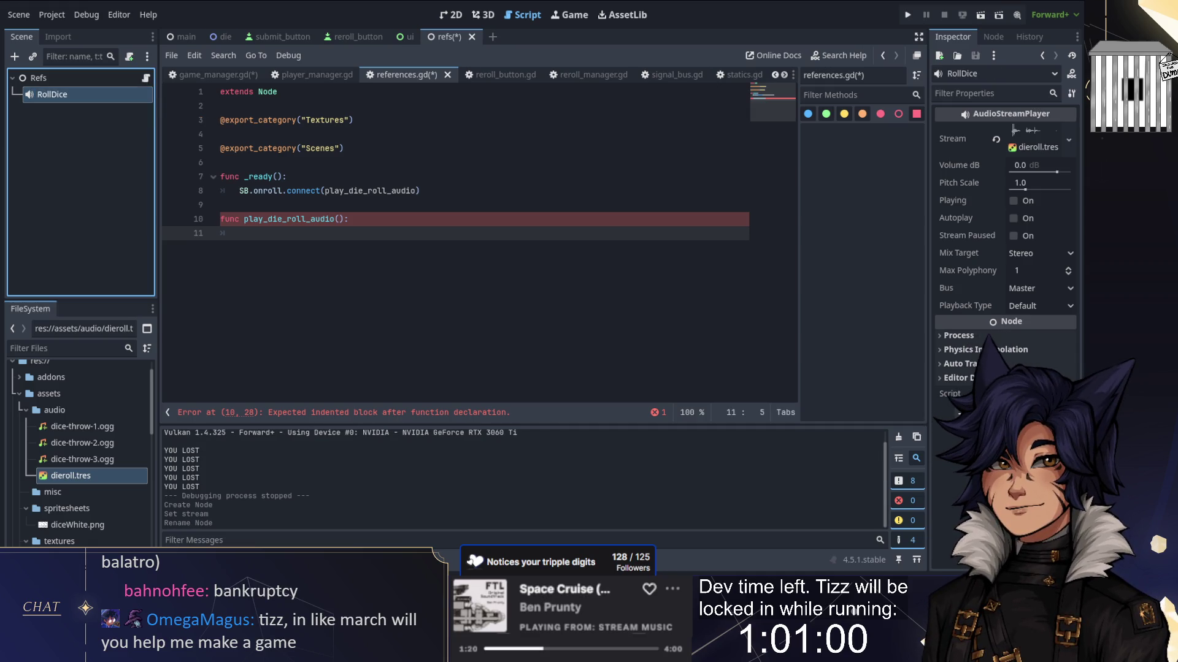
key("Return")
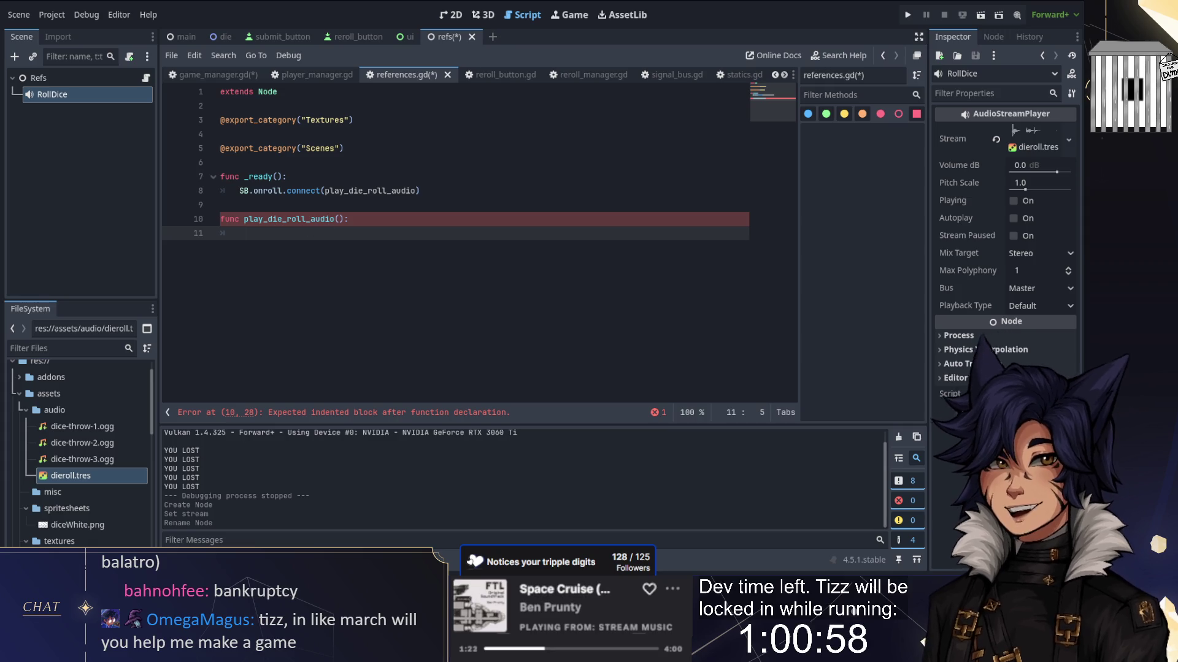
Step: Write $RollDice.play() as the play_die_roll_audio body and save references.gd
type("$")
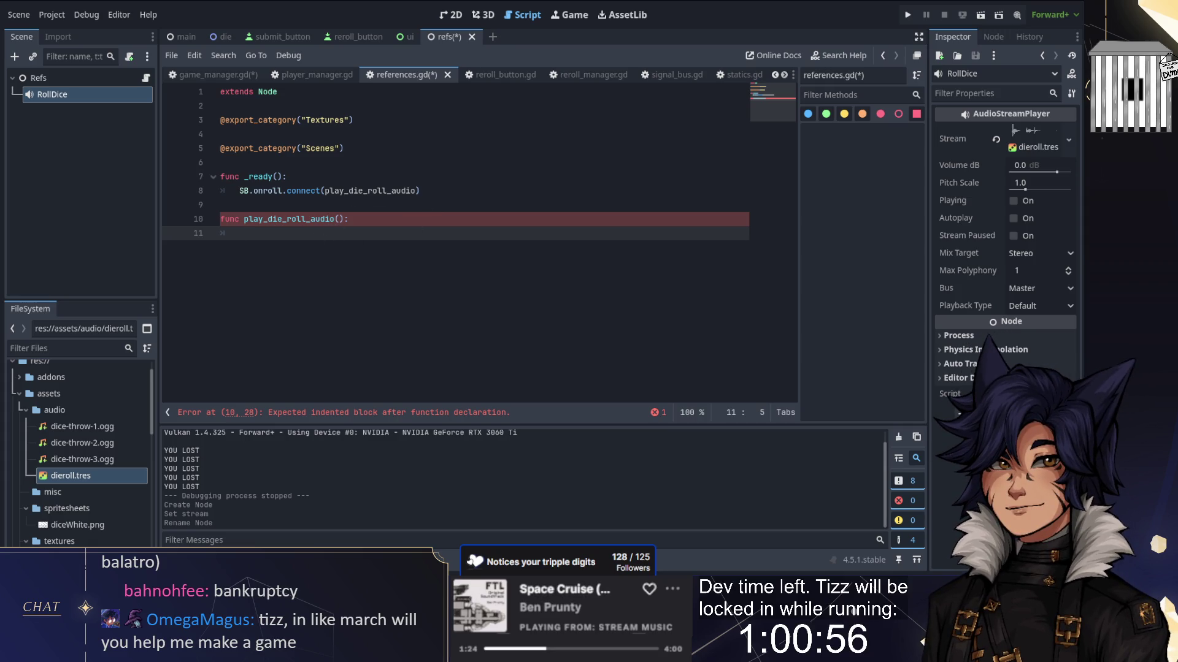
type("RollDice.play()")
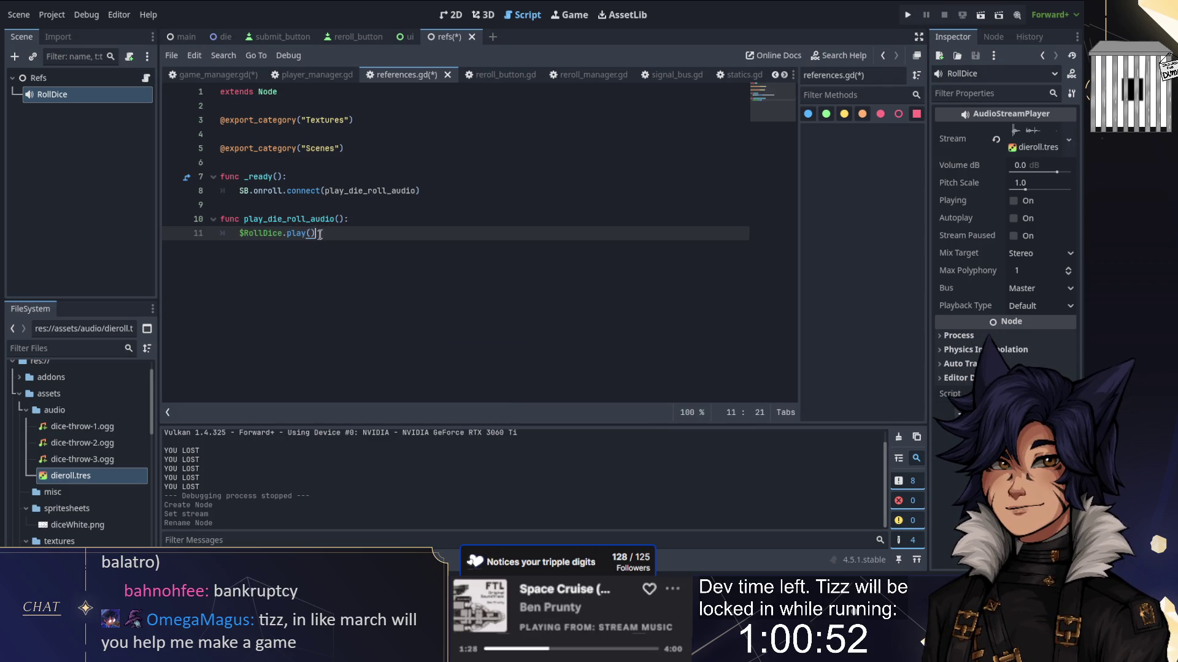
left_click(221, 205)
key("ctrl+s")
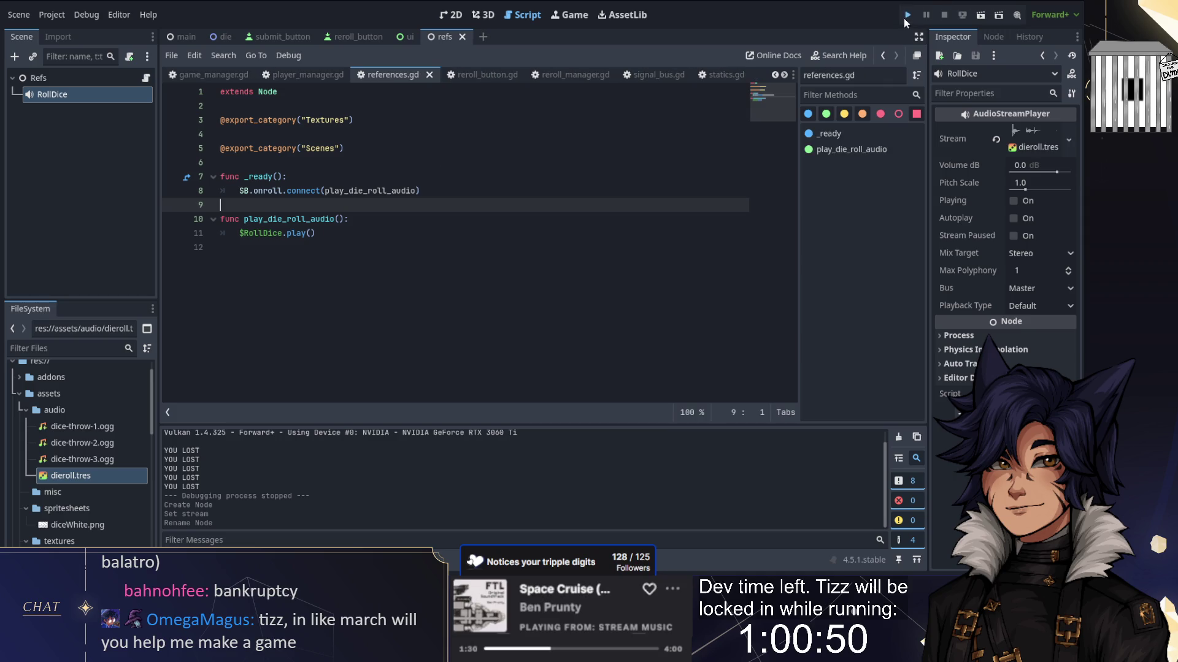
Step: Run TJ_Dice, reroll nine times to hear the roll sound until the cost hits 233, then stop
left_click(905, 16)
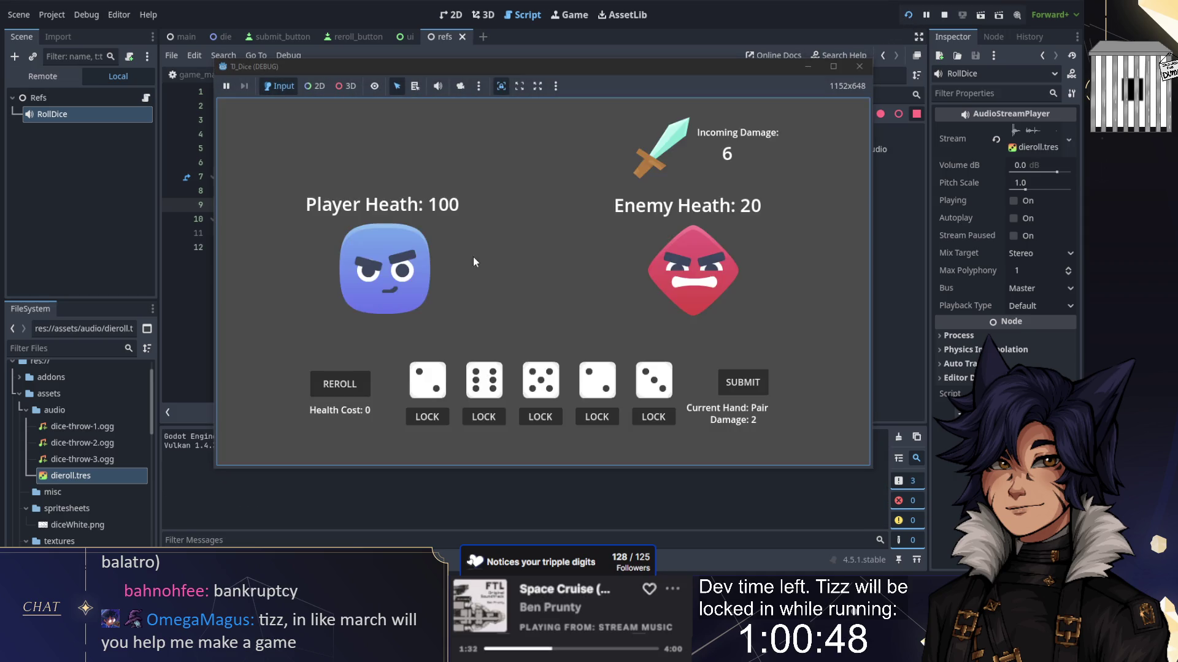
key("space")
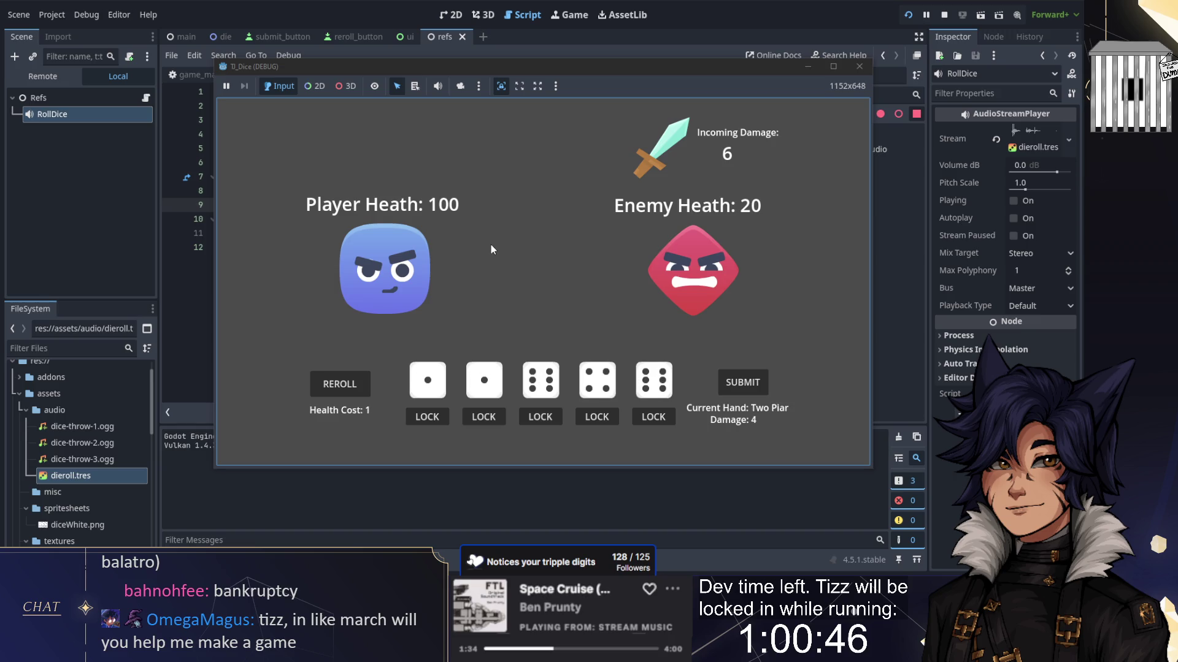
key("space")
key("space")
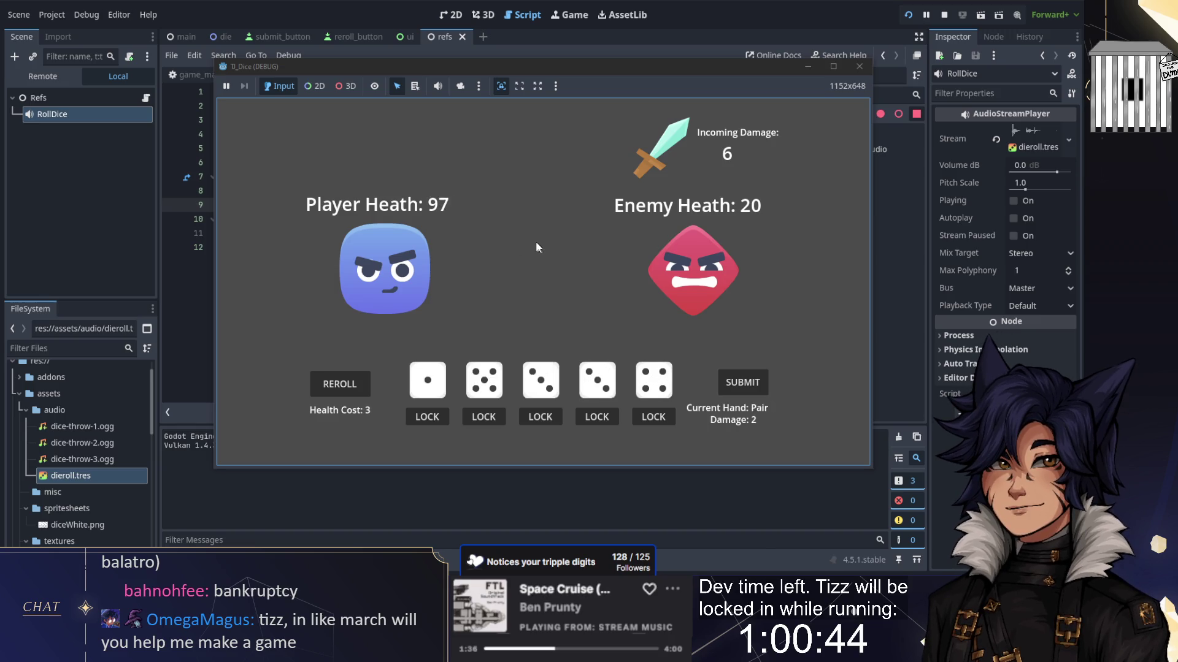
key("space")
key("space")
key("space")
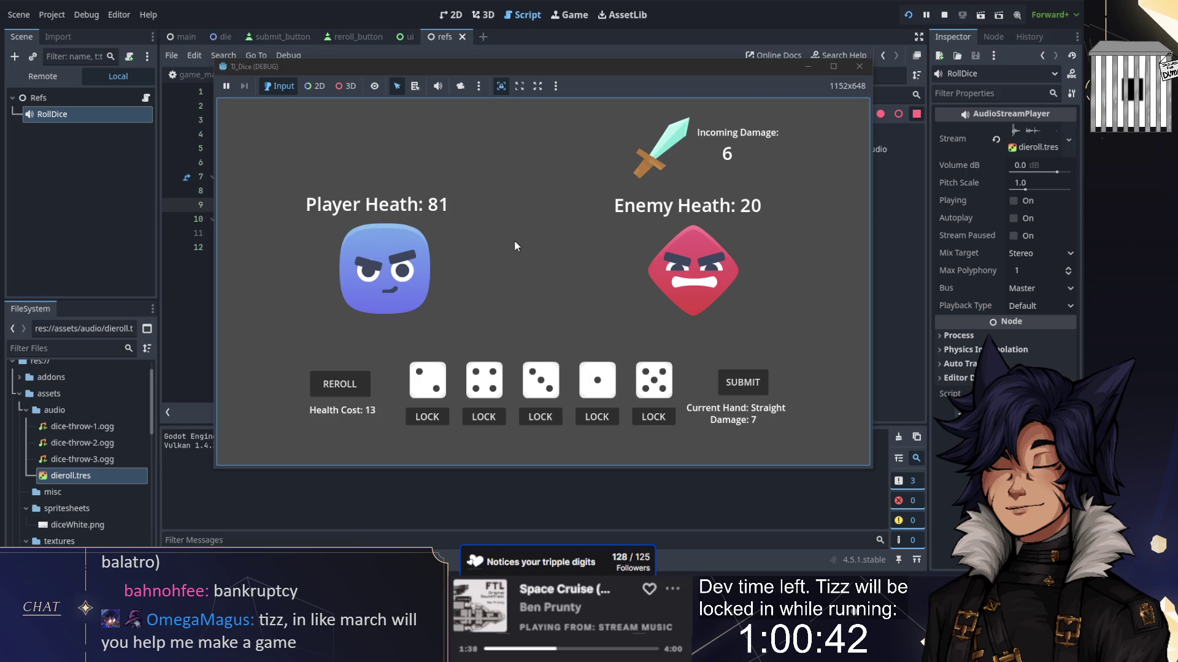
key("space")
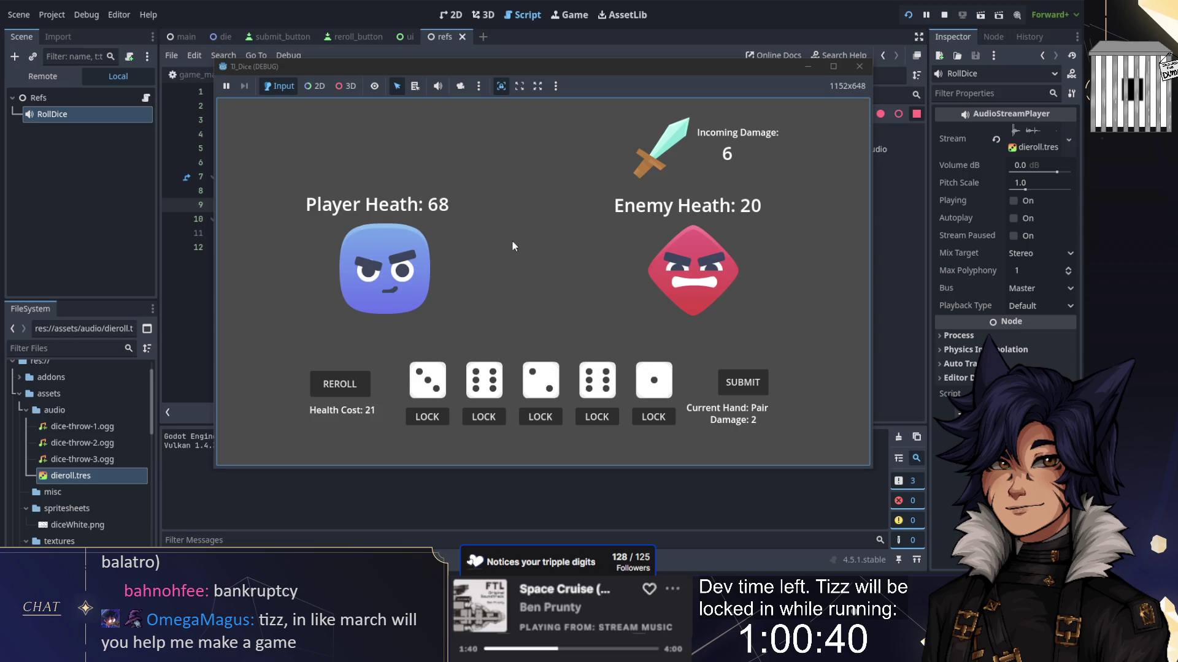
key("space")
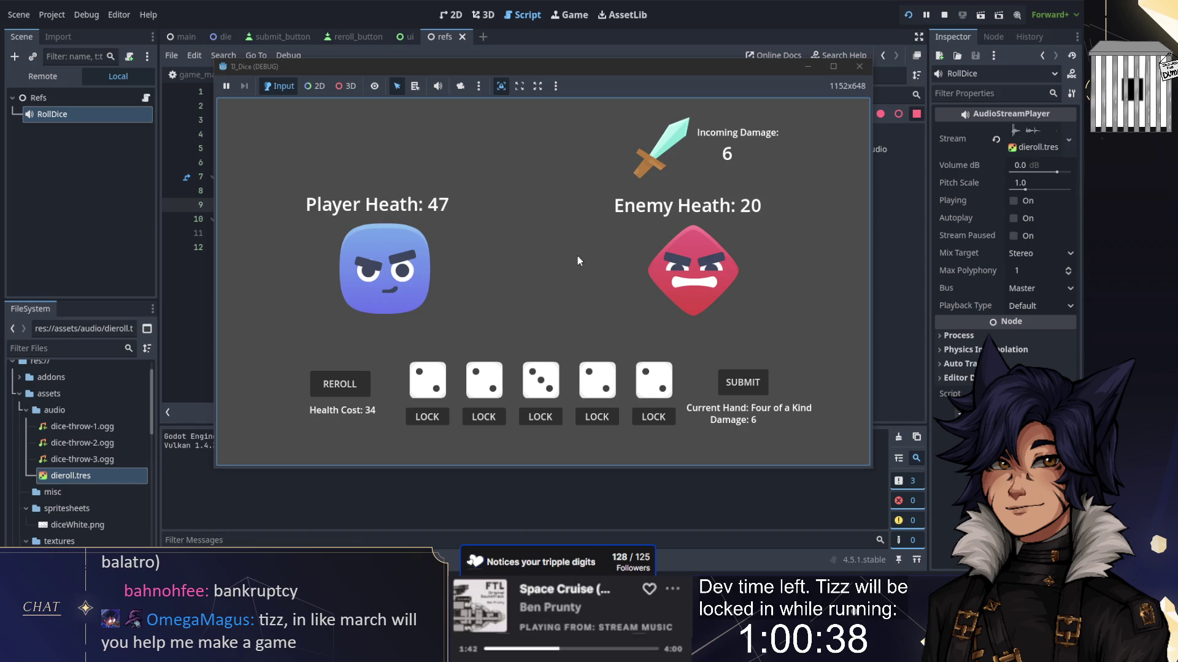
key("space")
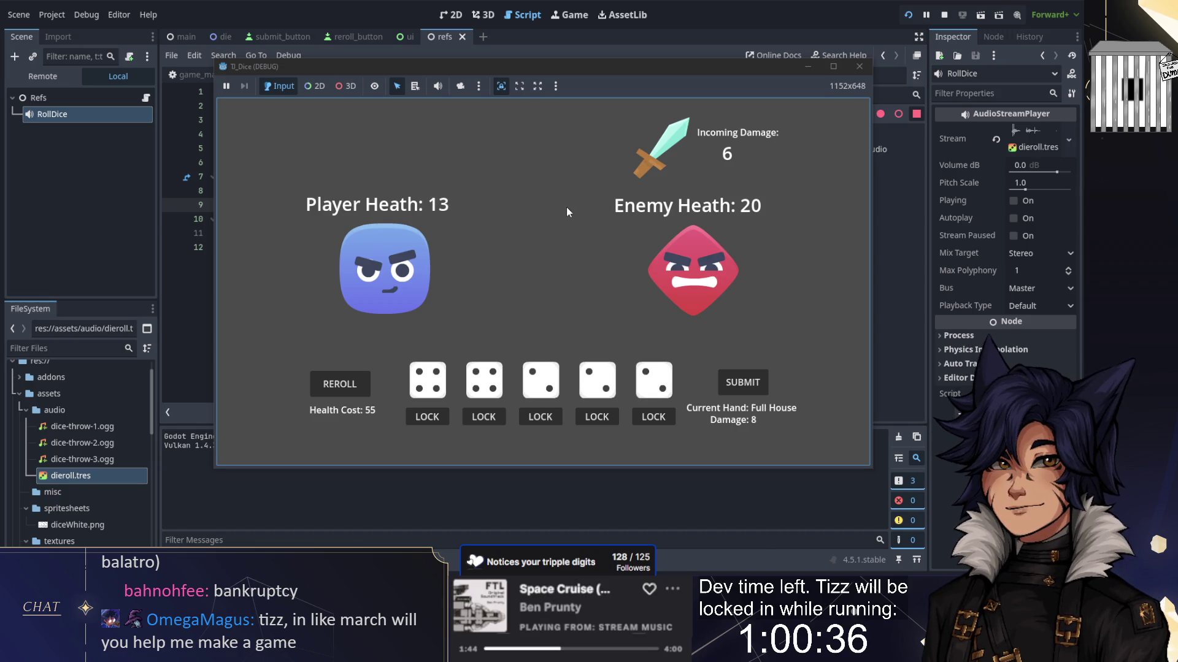
key("space")
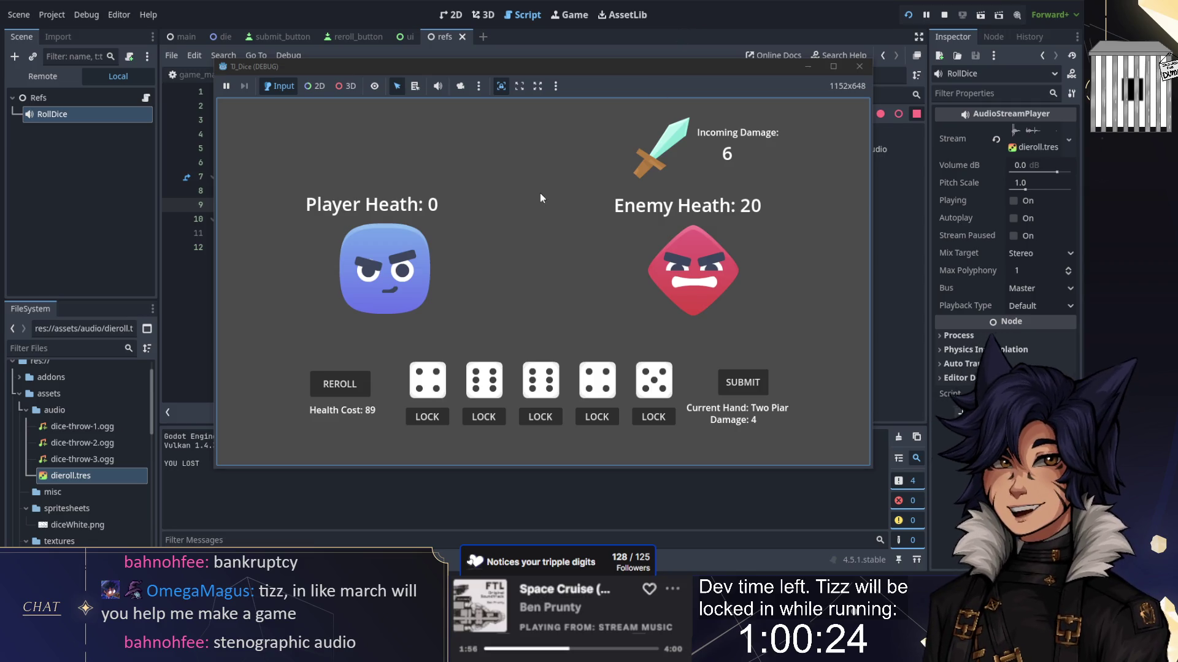
key("space")
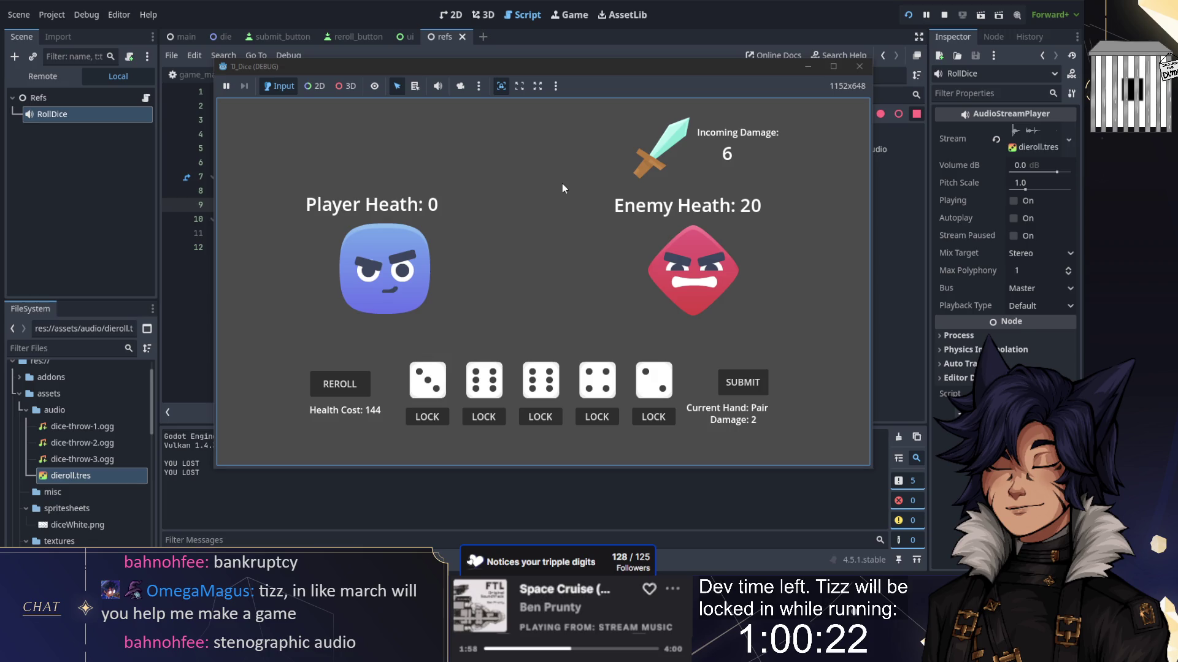
key("space")
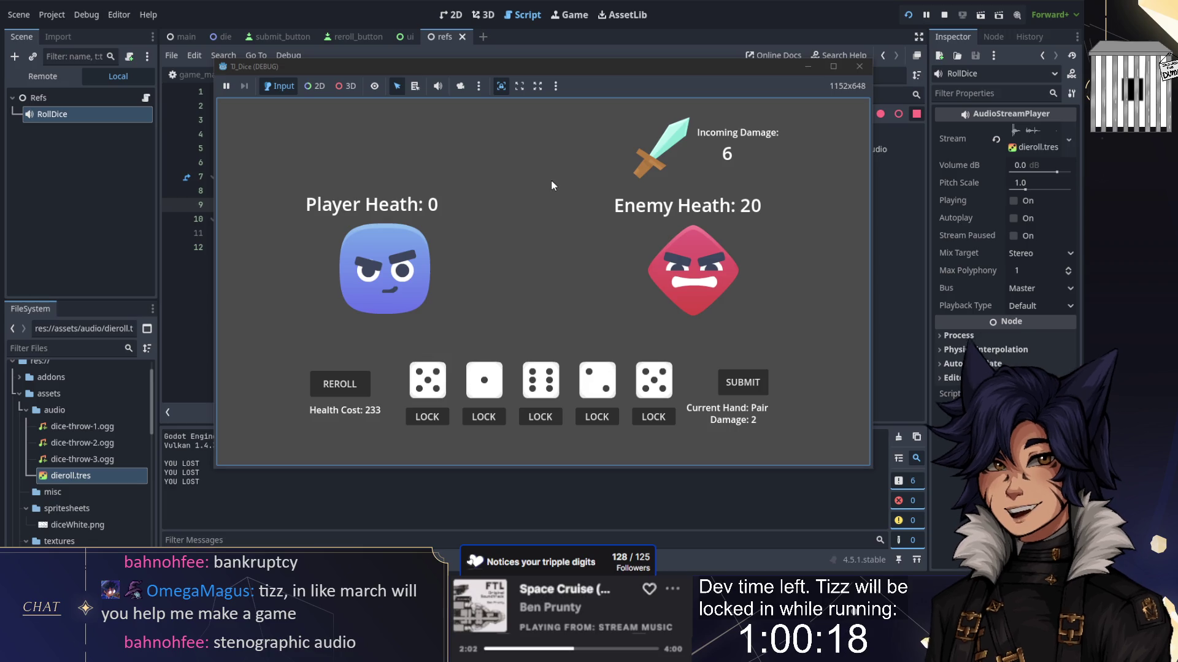
left_click(944, 15)
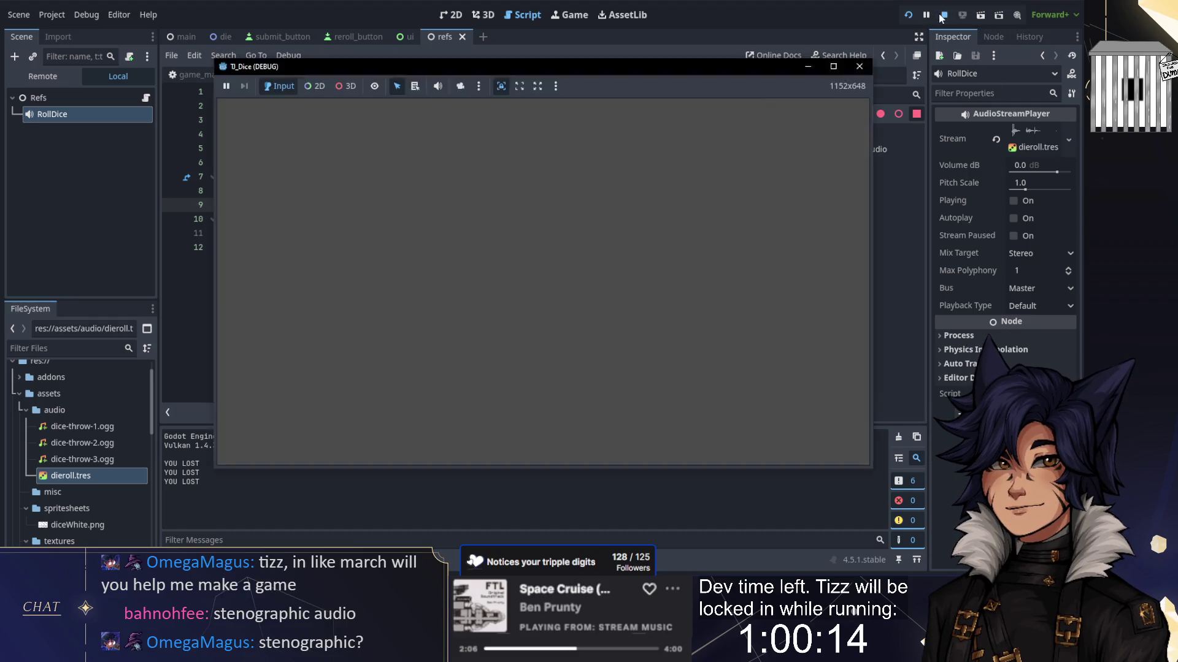
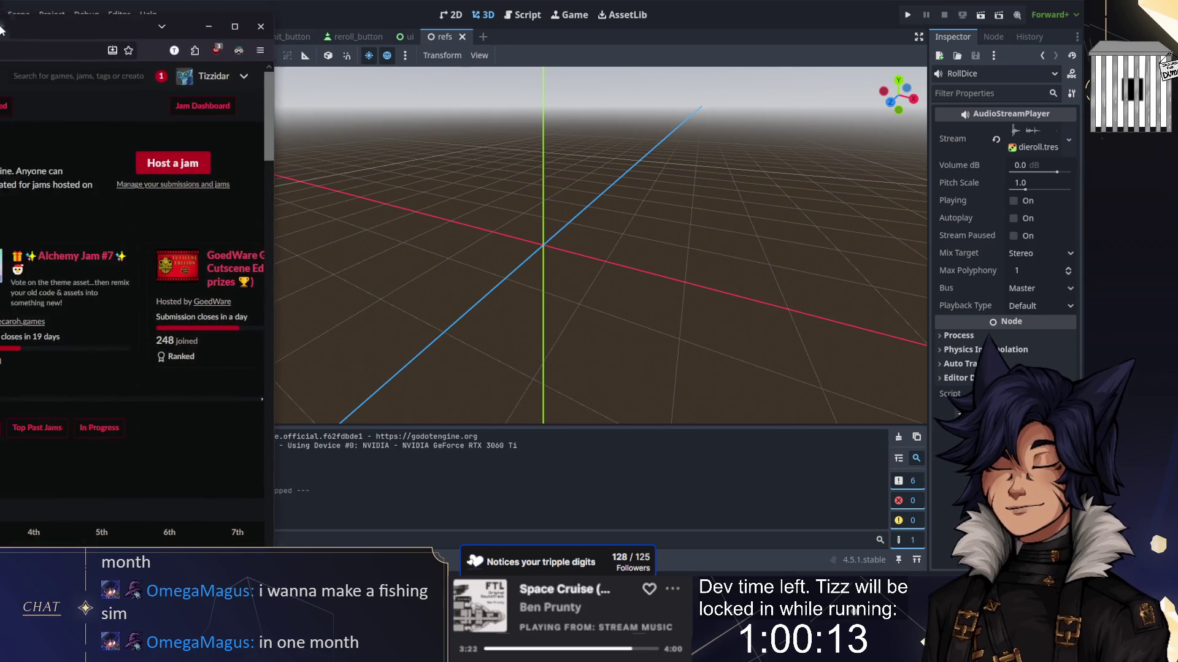
Step: Maximize the itch.io jams page over Godot, browse the calendar and copy the itch.io/jams URL
key("super+Up")
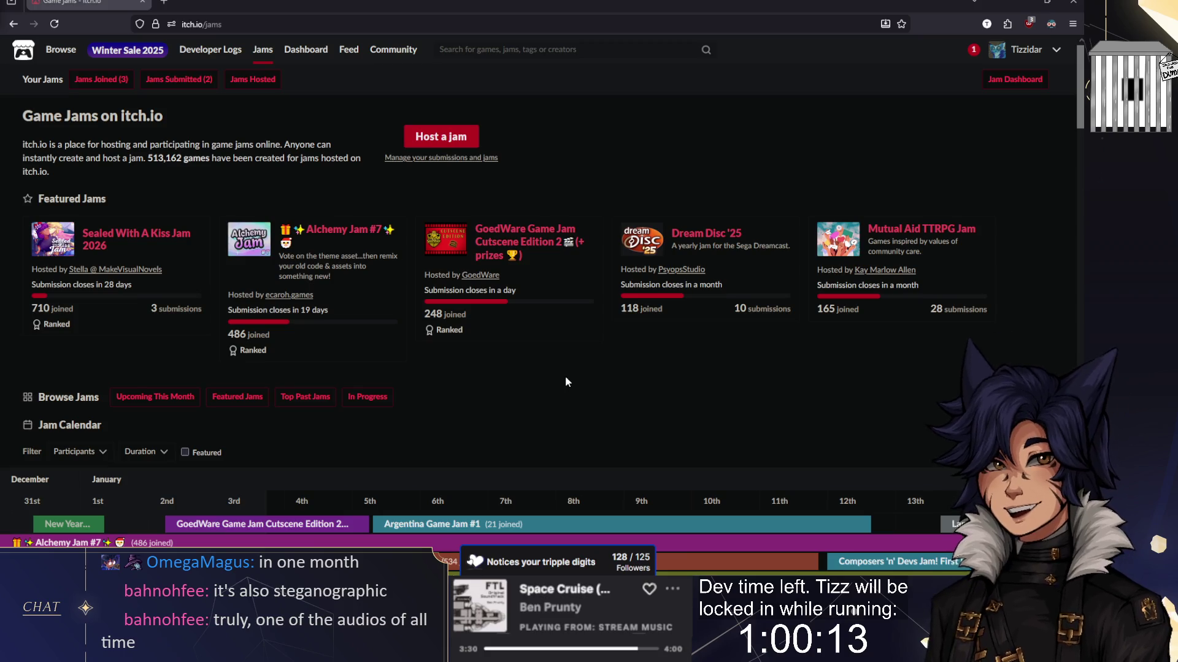
scroll(560, 368, "down", 5)
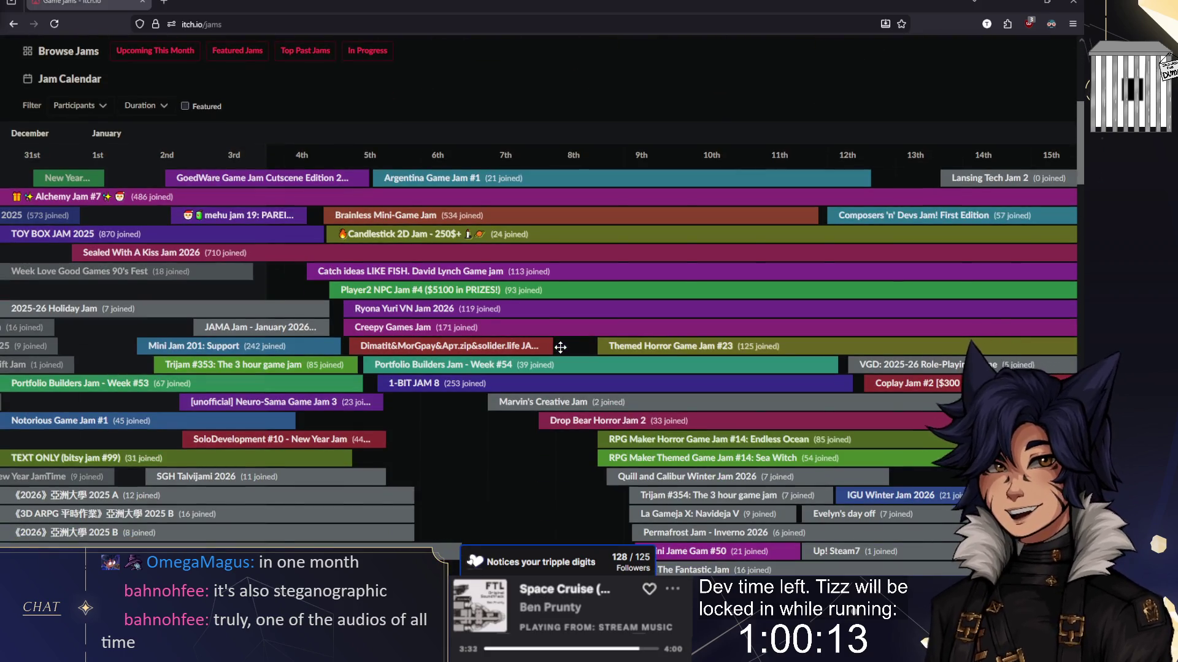
scroll(549, 473, "right", 10)
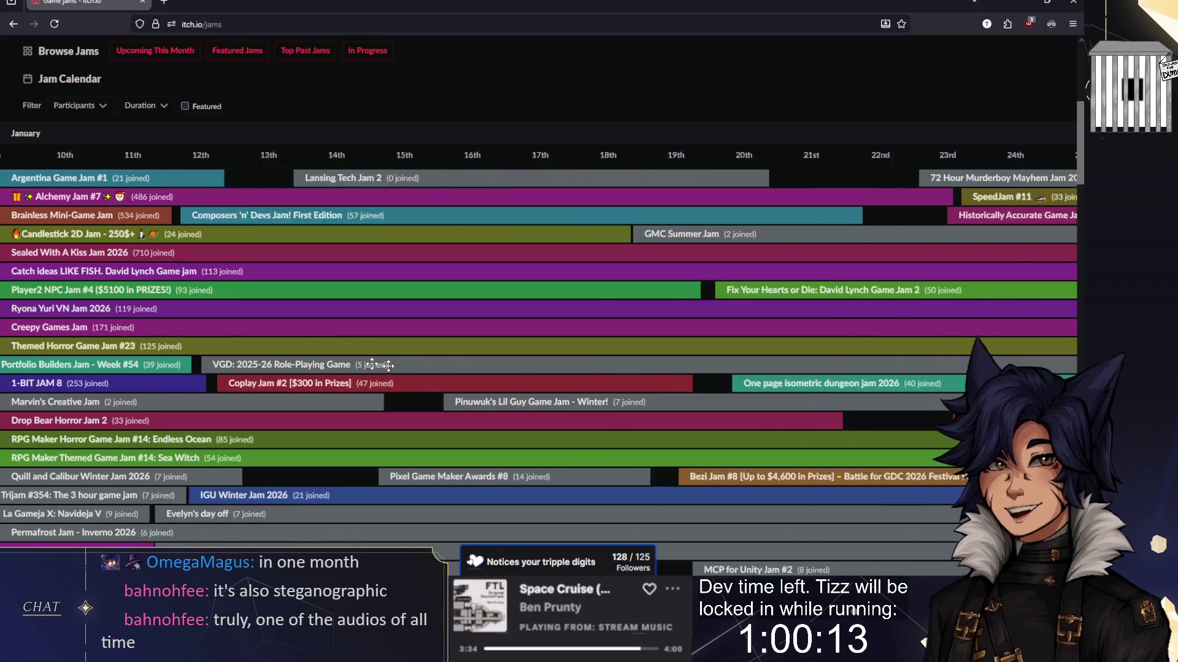
scroll(381, 365, "right", 10)
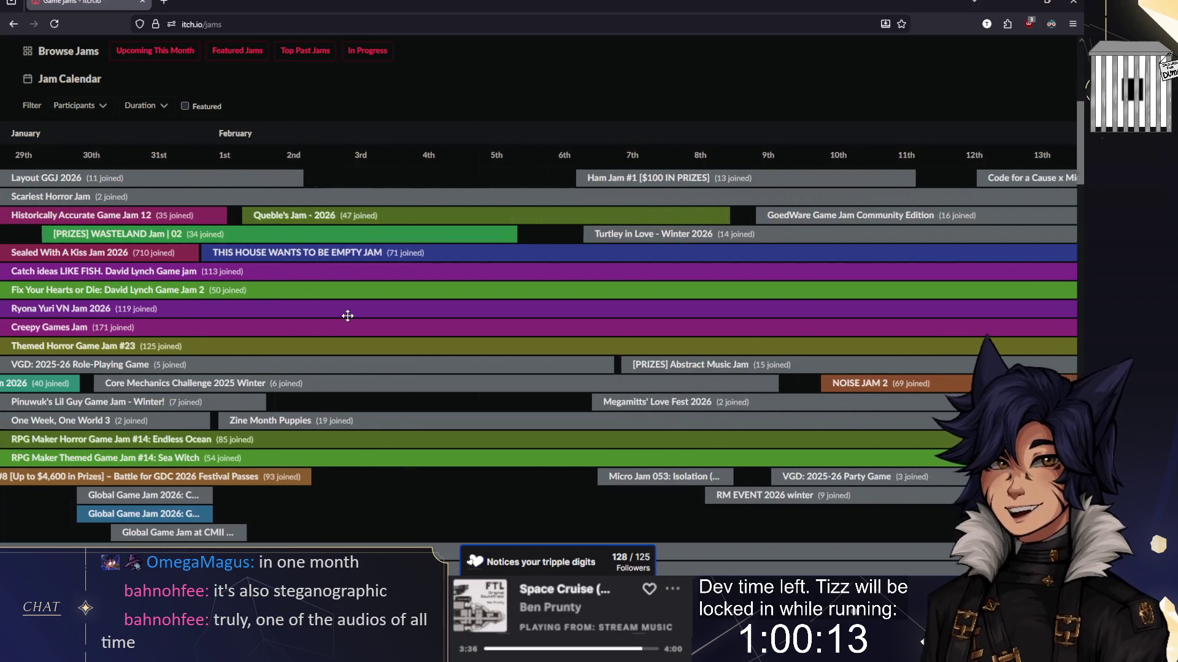
scroll(689, 339, "down", 3)
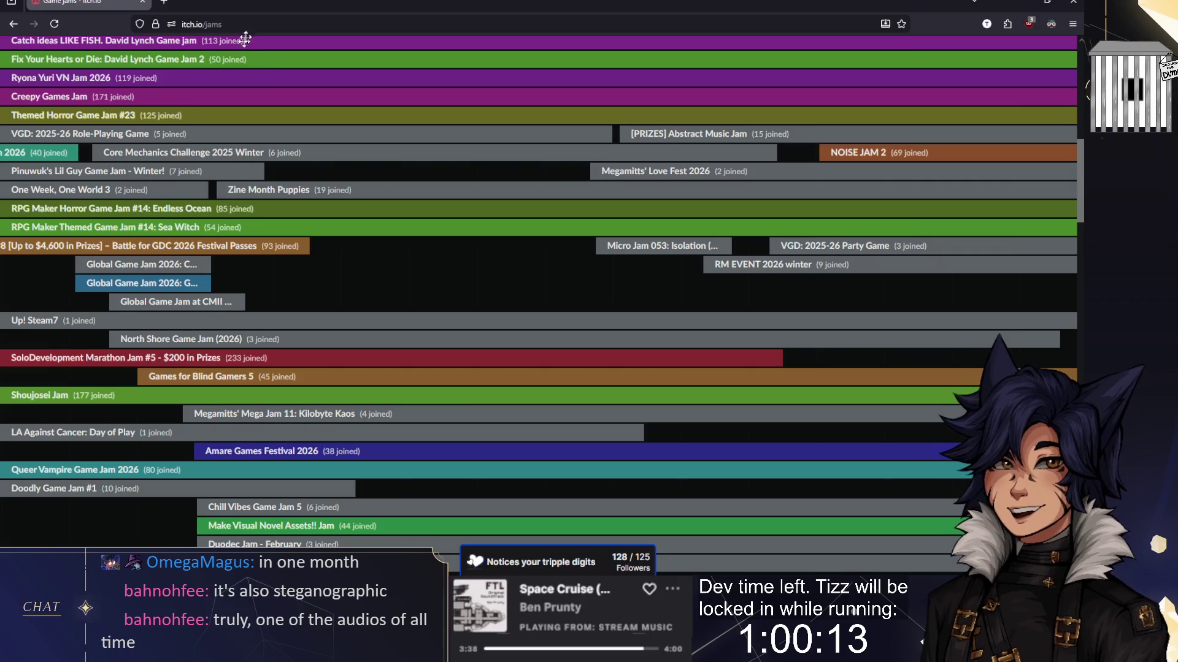
left_click(245, 24)
key("alt+Tab")
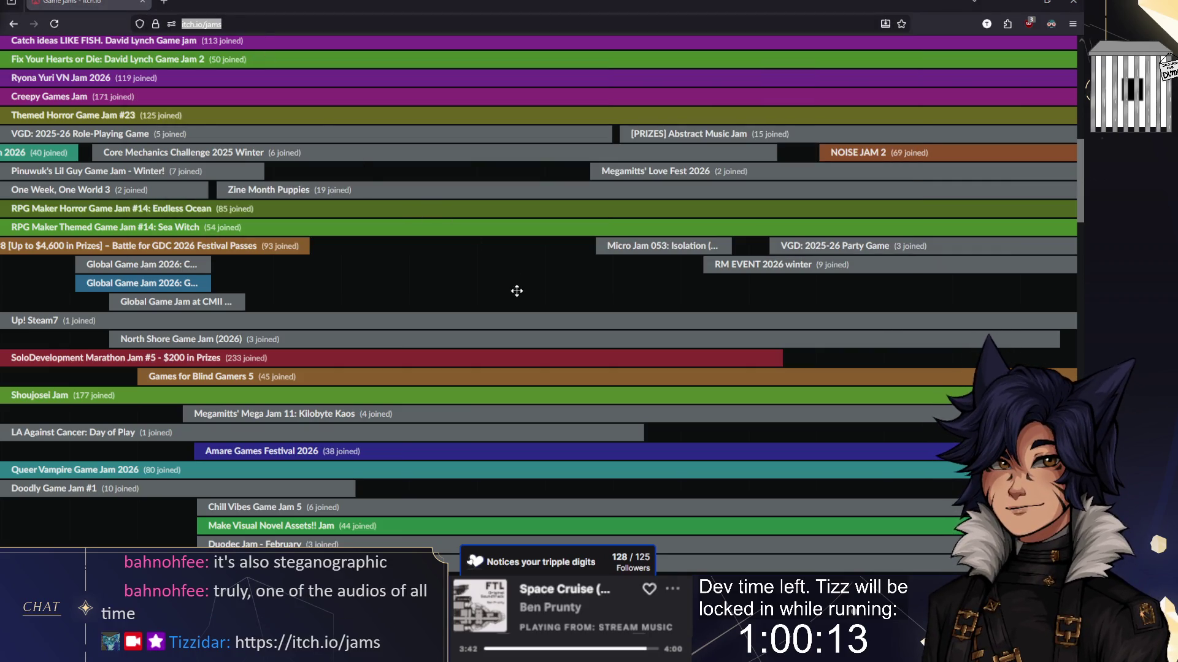
Step: Scroll back and forth through the upcoming jams in the Jam Calendar
scroll(517, 290, "up", 2)
scroll(583, 311, "up", 1)
scroll(809, 257, "right", 10)
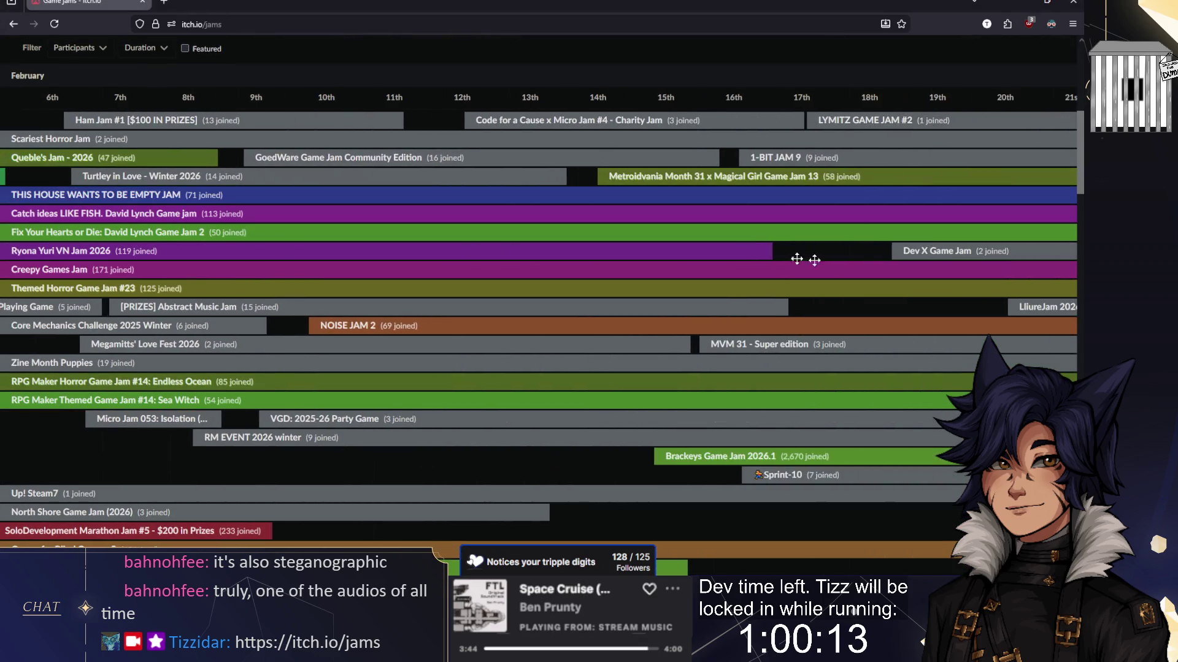
scroll(775, 263, "up", 1)
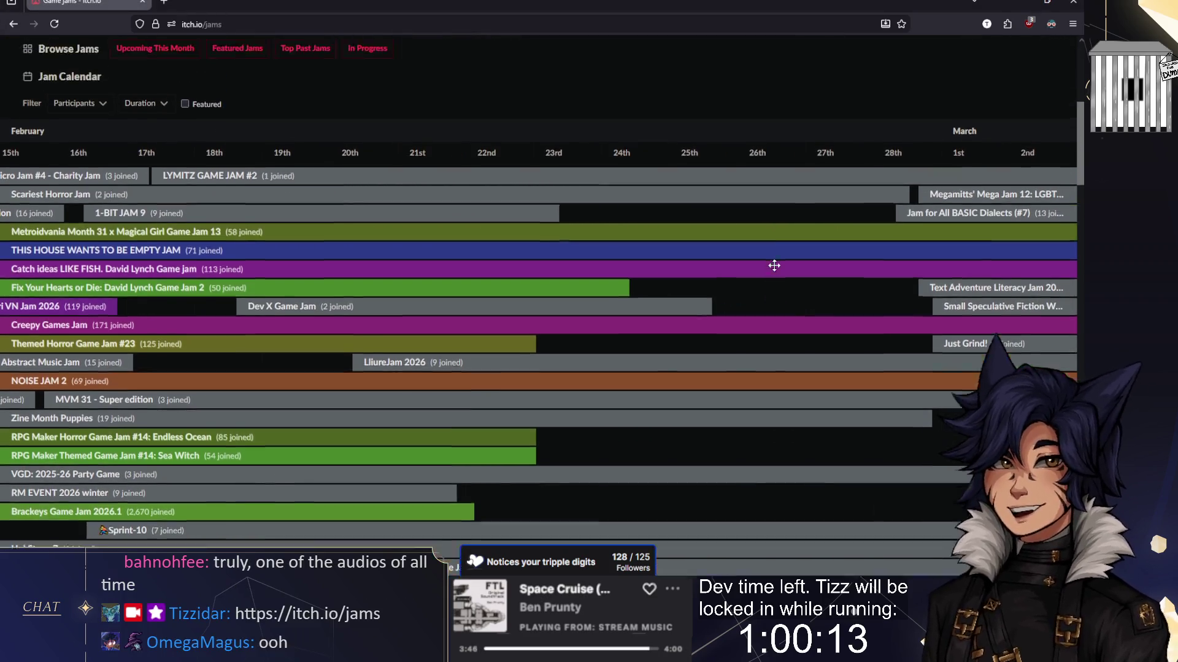
scroll(774, 265, "down", 2)
scroll(774, 266, "up", 4)
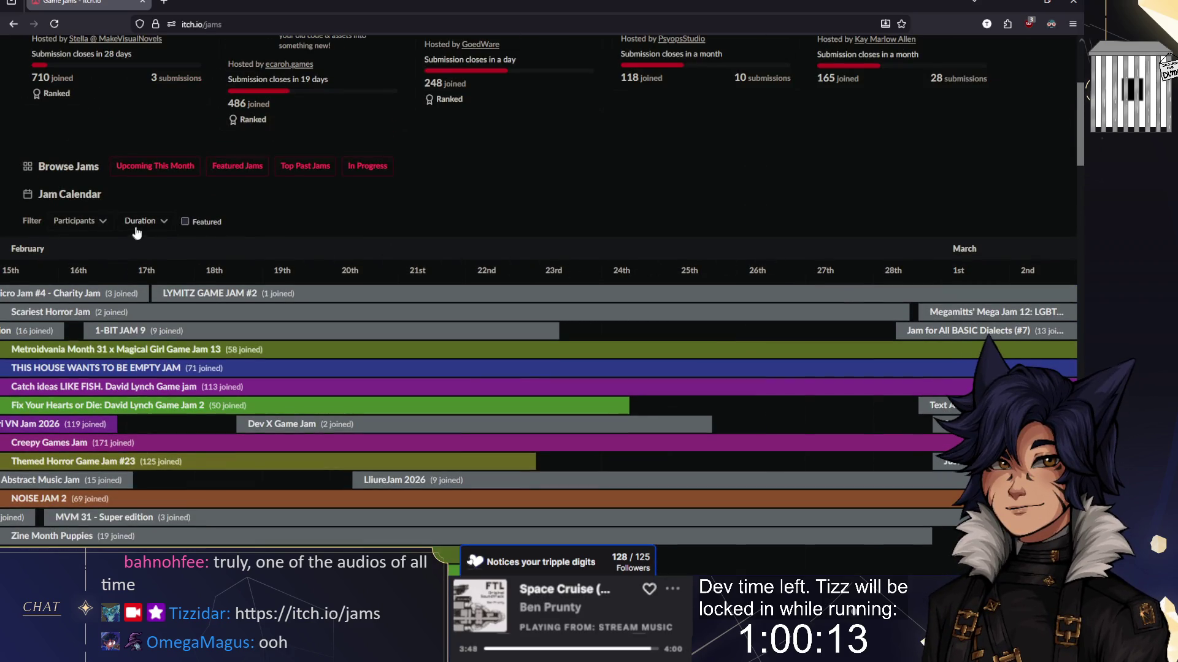
scroll(905, 379, "down", 10)
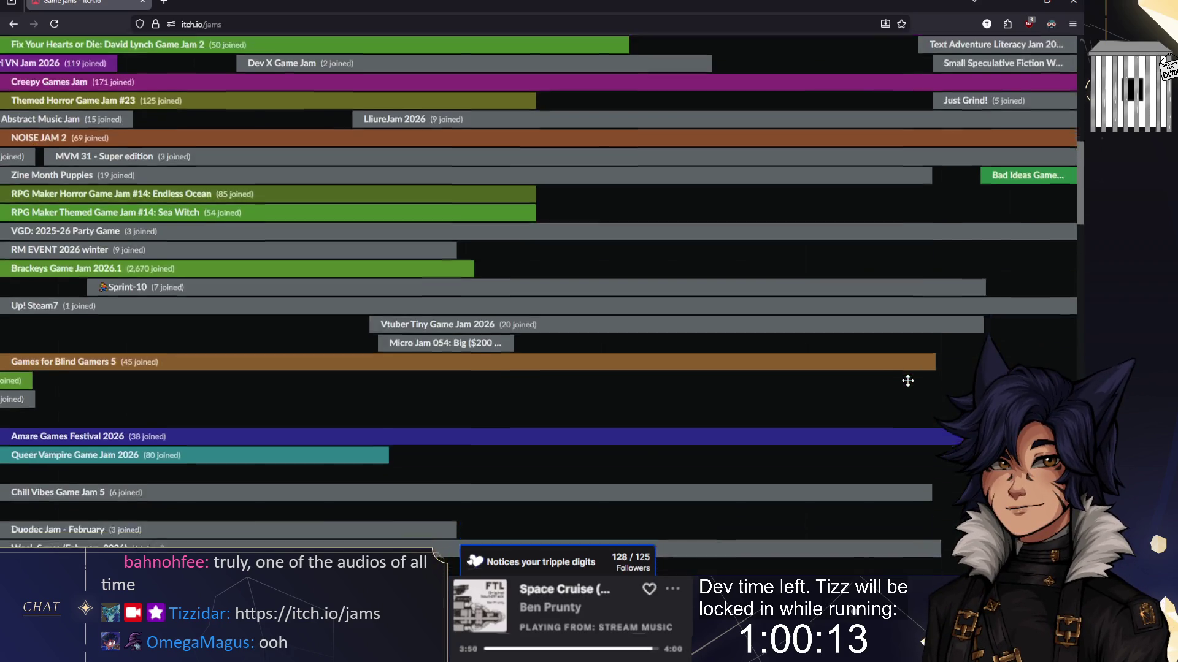
scroll(903, 376, "up", 8)
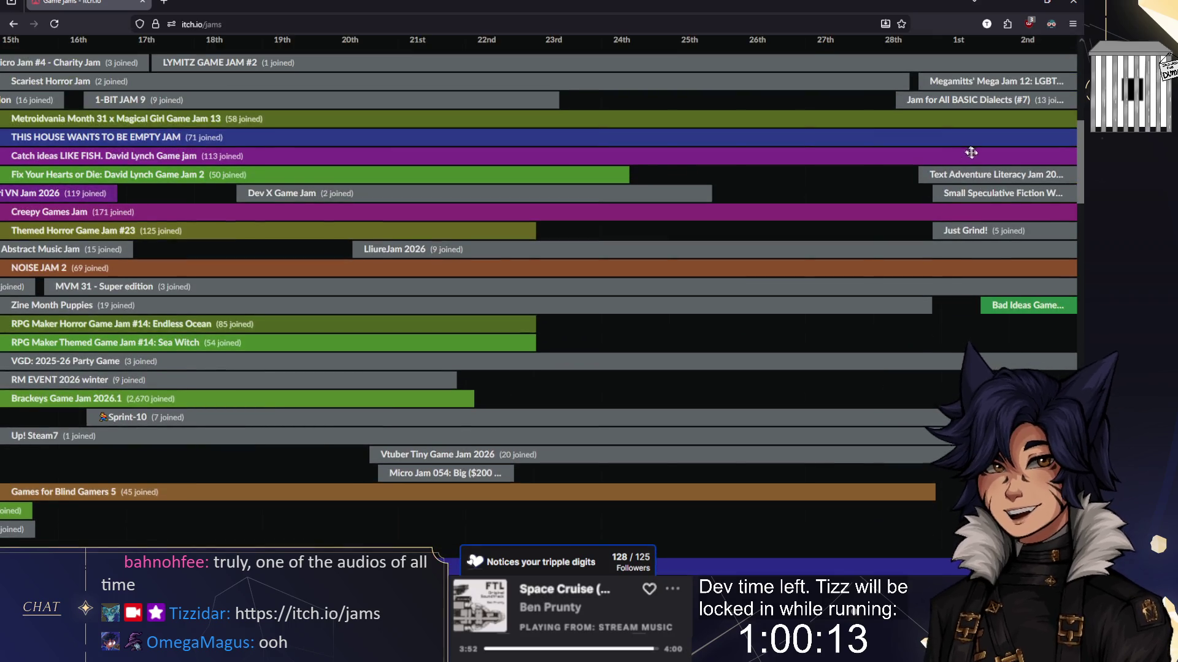
scroll(903, 377, "up", 2)
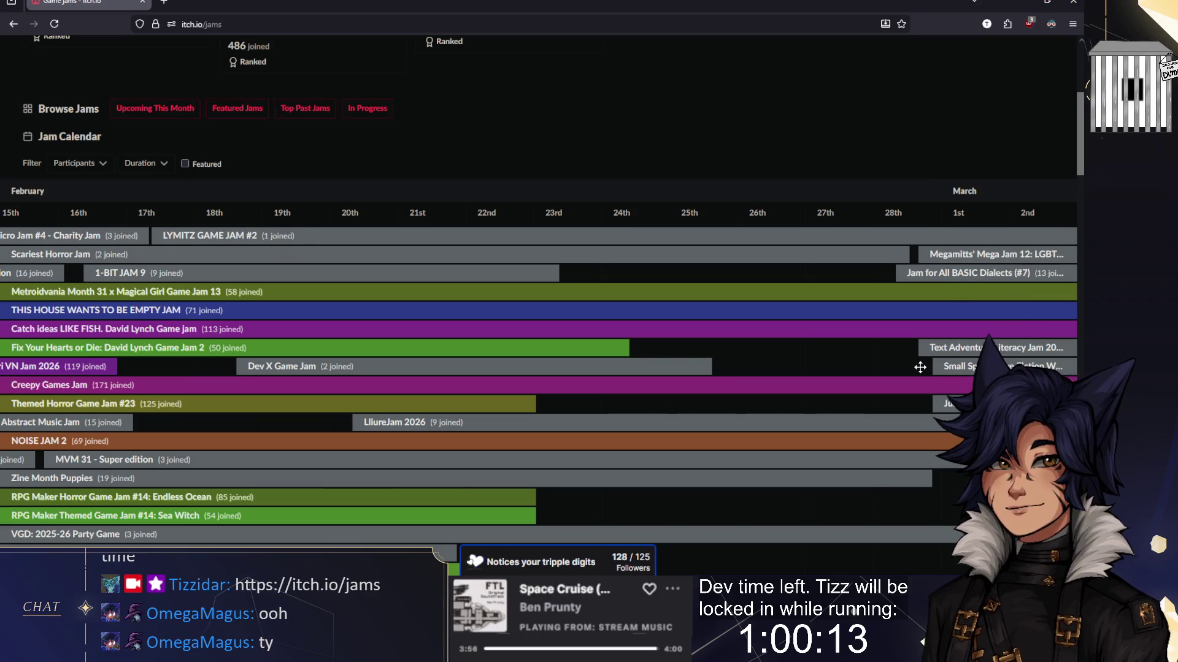
Step: Pan the calendar between February and late January and open the WASTELAND Jam page
mouse_move(321, 320)
left_mouse_down()
mouse_move(460, 297)
mouse_move(759, 297)
left_mouse_up()
left_click_drag(321, 234, 796, 281)
left_click_drag(405, 285, 950, 297)
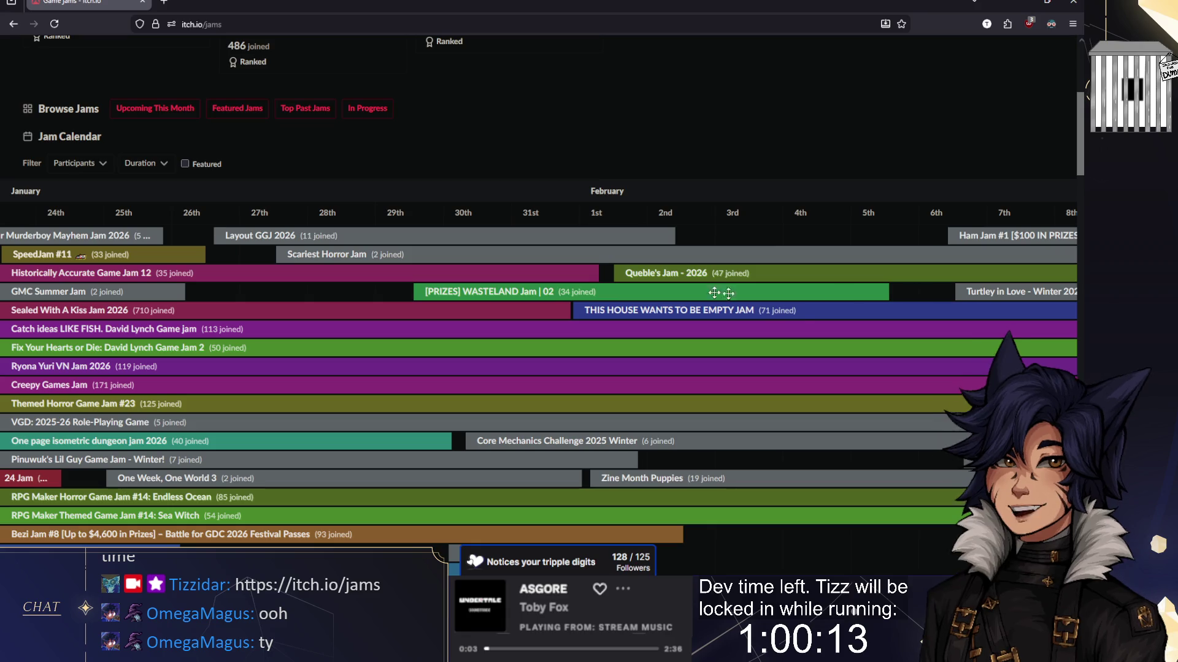
left_click(500, 297)
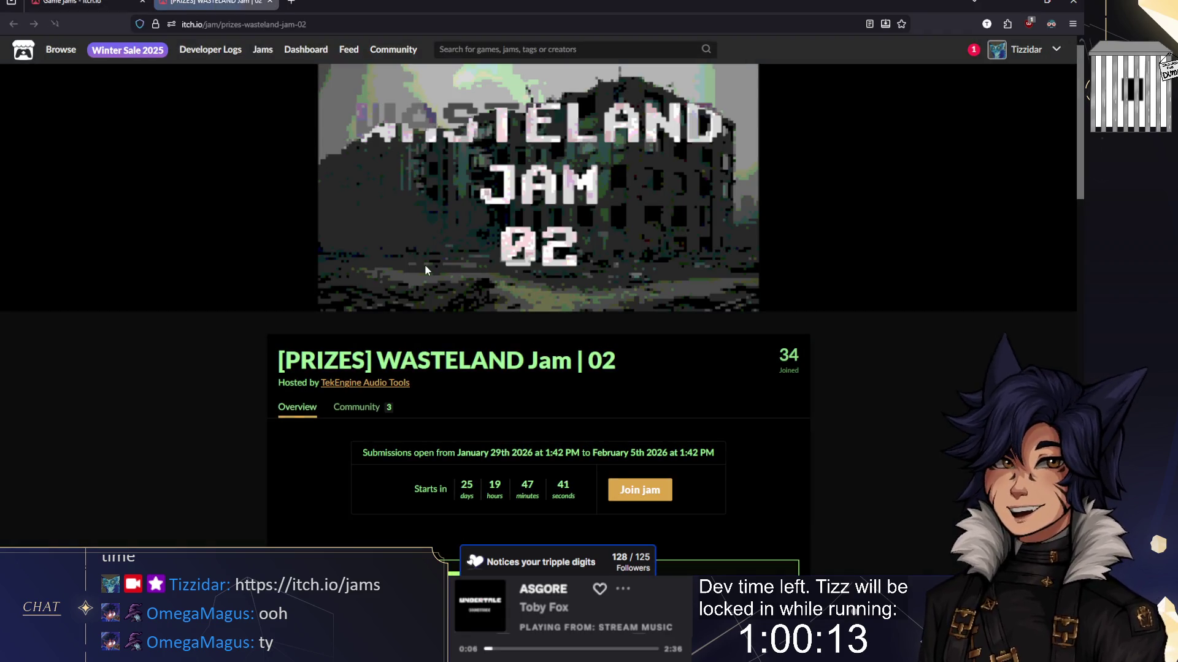
Step: Read the WASTELAND Jam page, highlighting the abandoned-technology survival line, then close its tab
scroll(424, 264, "down", 5)
left_click_drag(476, 340, 753, 340)
left_click_drag(305, 350, 530, 354)
scroll(690, 329, "down", 6)
scroll(687, 326, "up", 5)
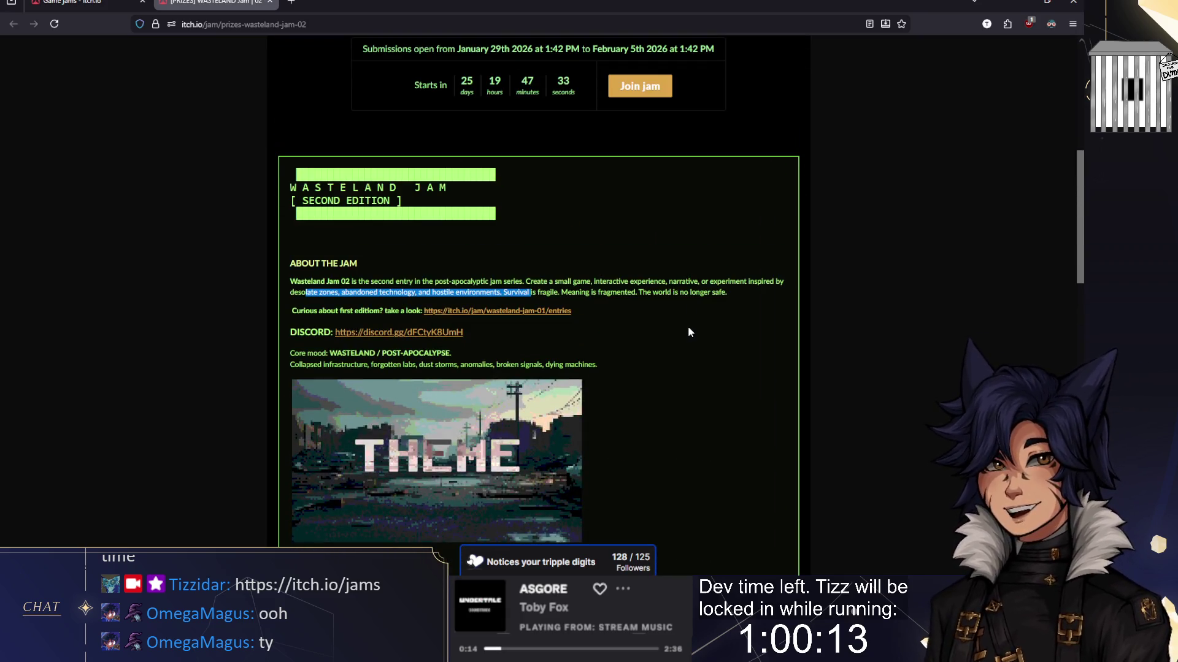
scroll(687, 325, "up", 6)
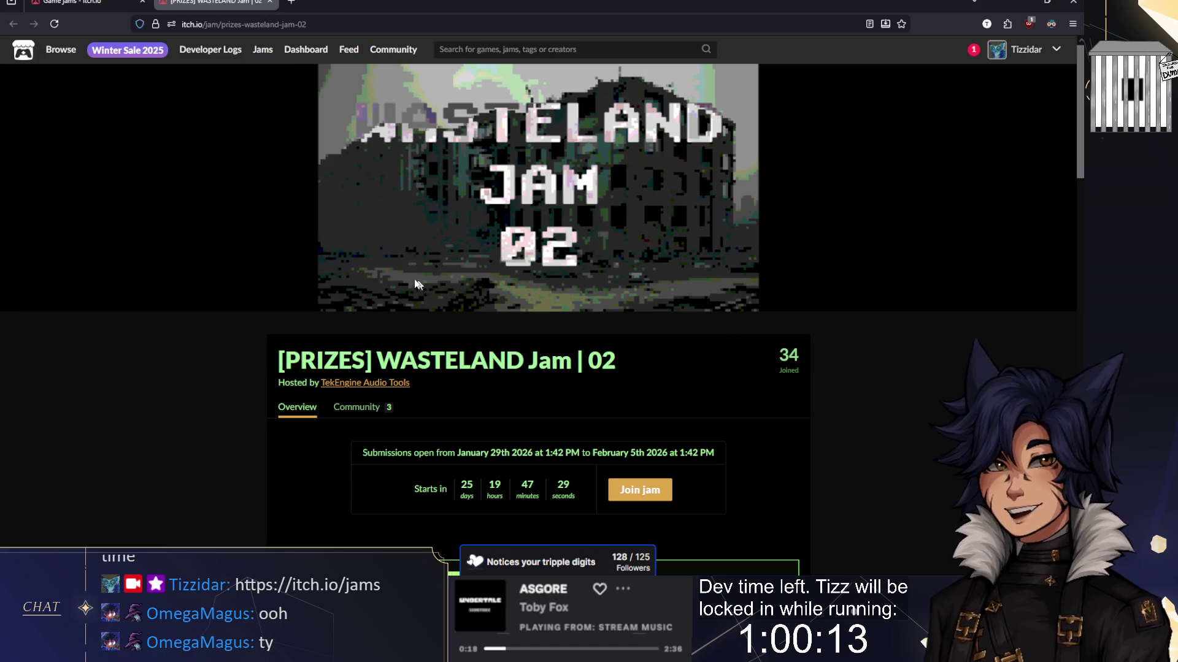
scroll(476, 299, "down", 1)
scroll(476, 298, "down", 12)
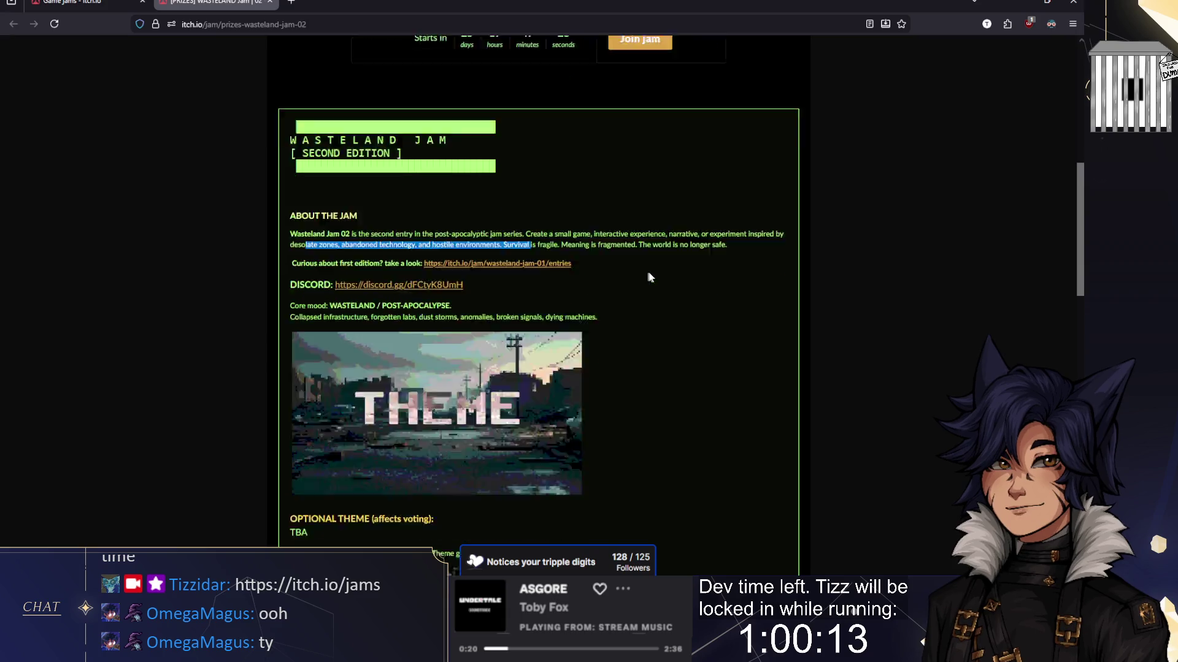
scroll(670, 263, "down", 10)
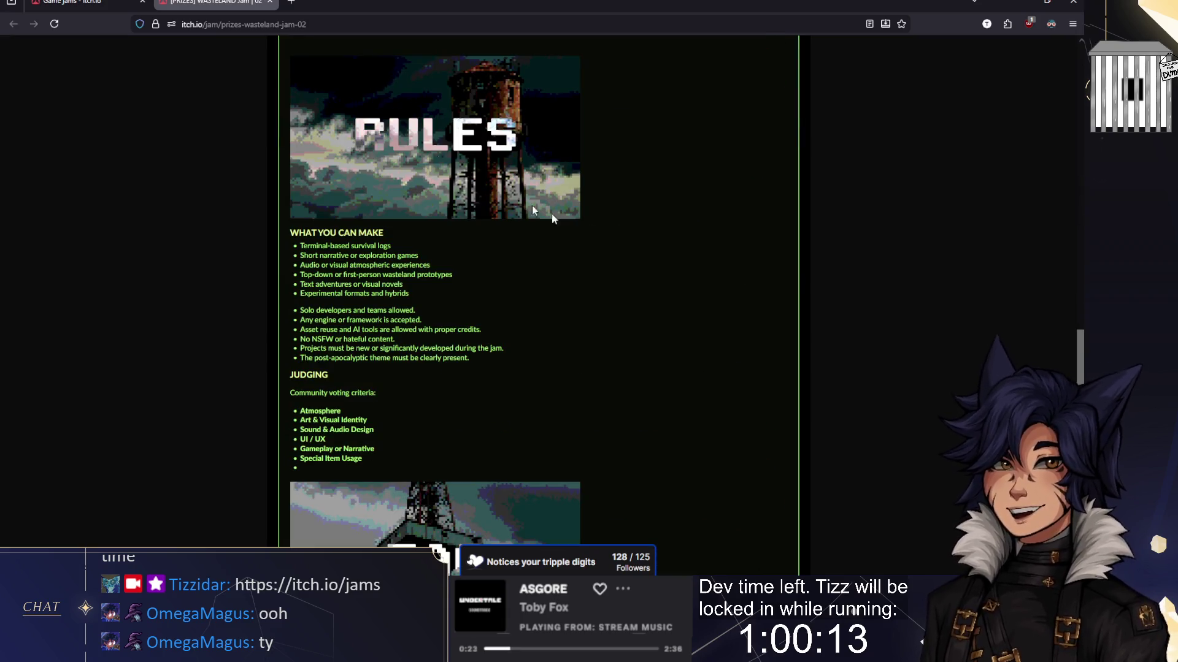
scroll(552, 219, "up", 5)
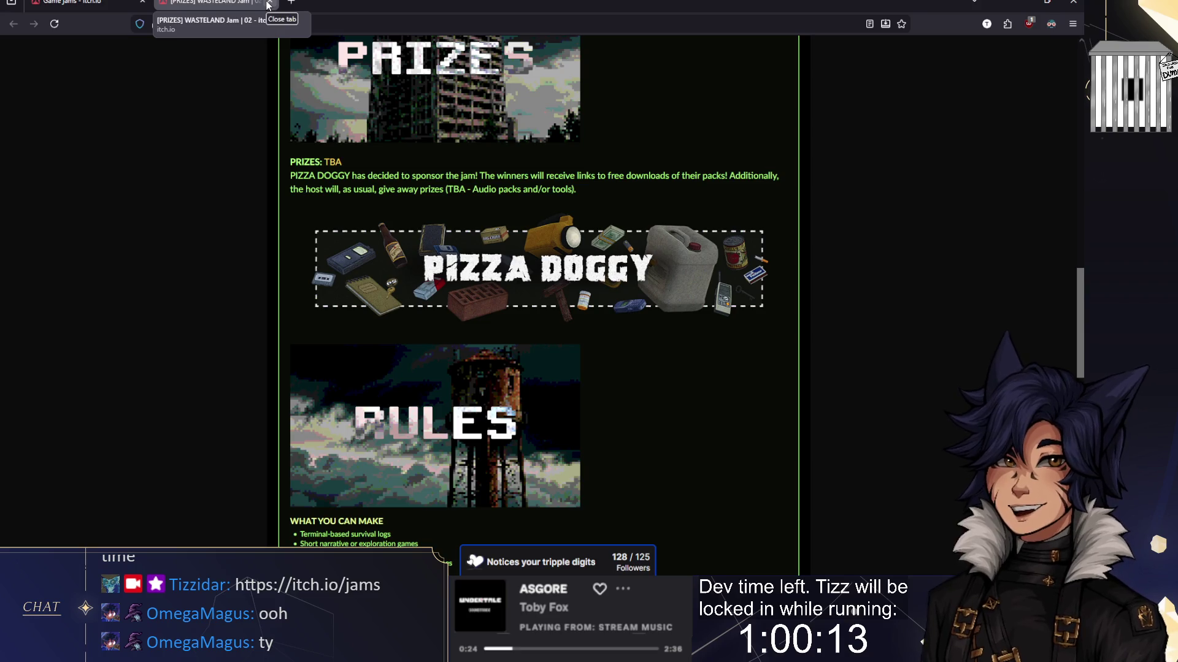
left_click(268, 4)
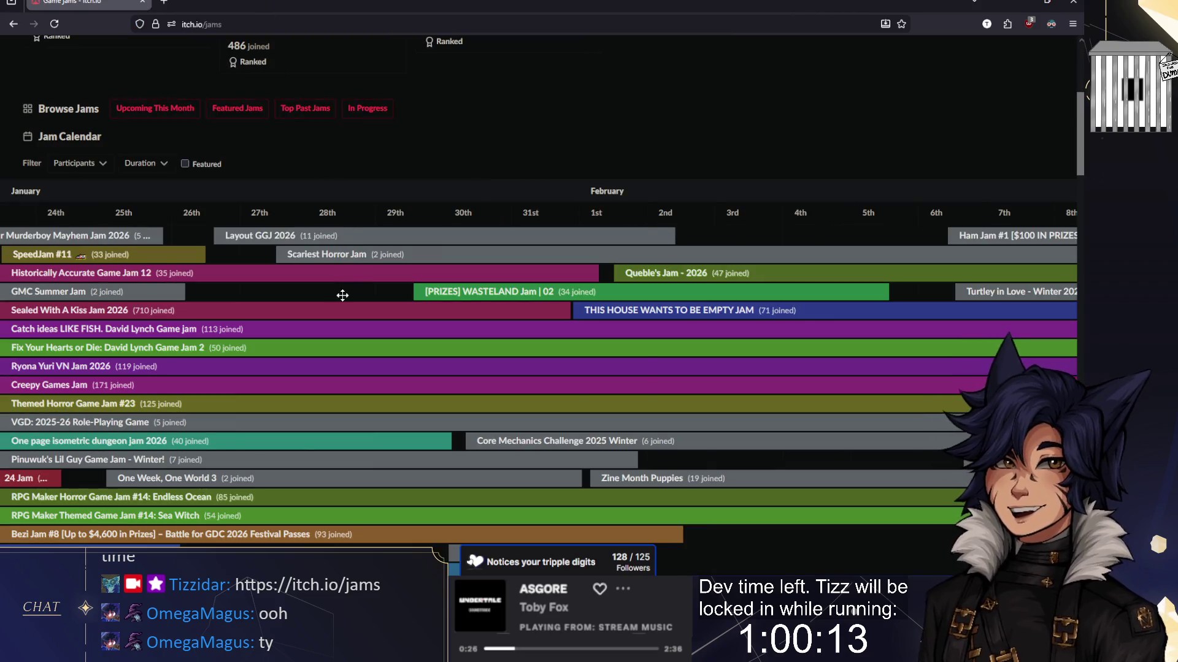
Step: Open the Global Game Jam 2026: Game Dev Hub page from the calendar and scroll through it
left_click_drag(377, 293, 344, 296)
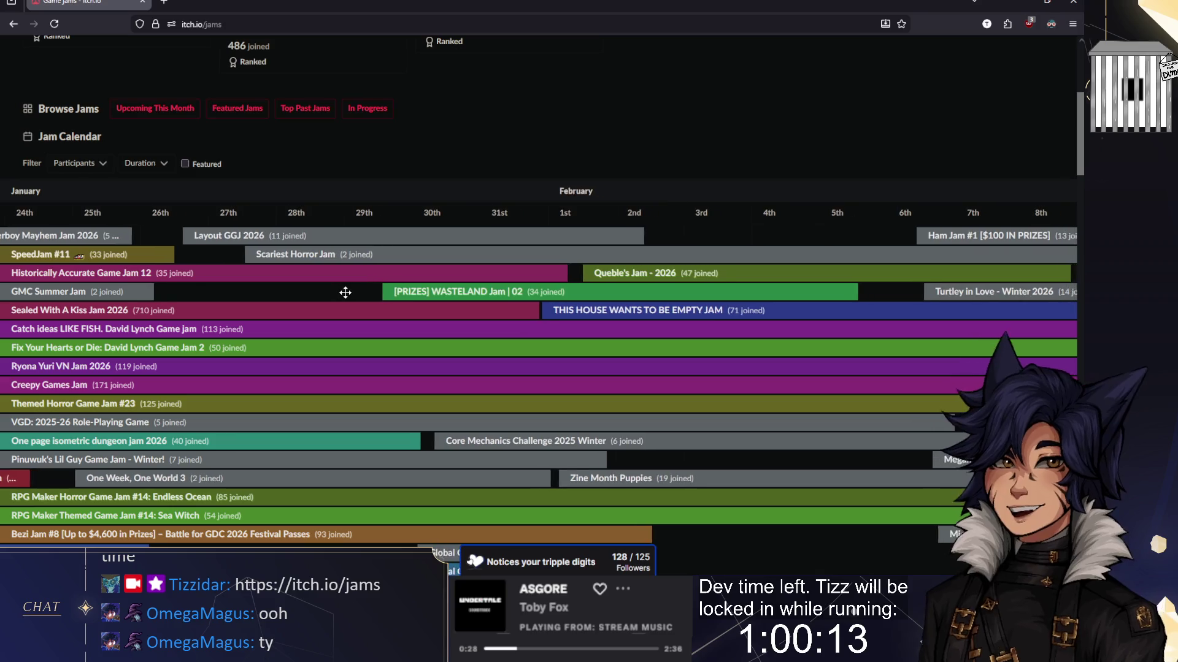
scroll(401, 355, "down", 3)
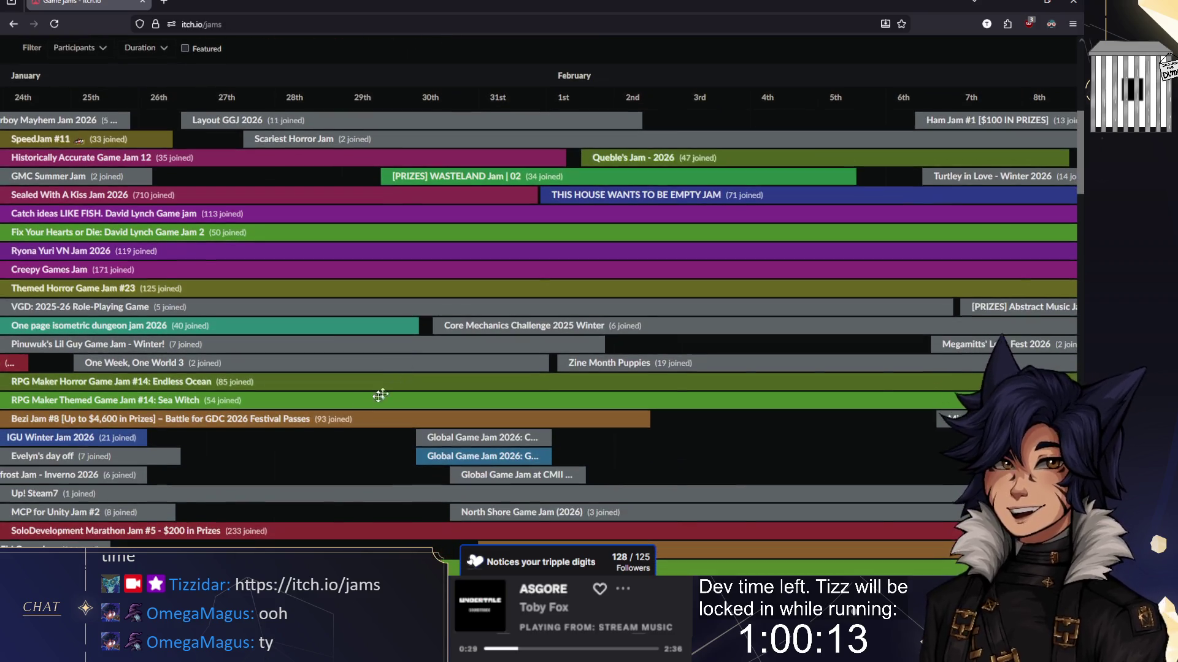
left_click(467, 451)
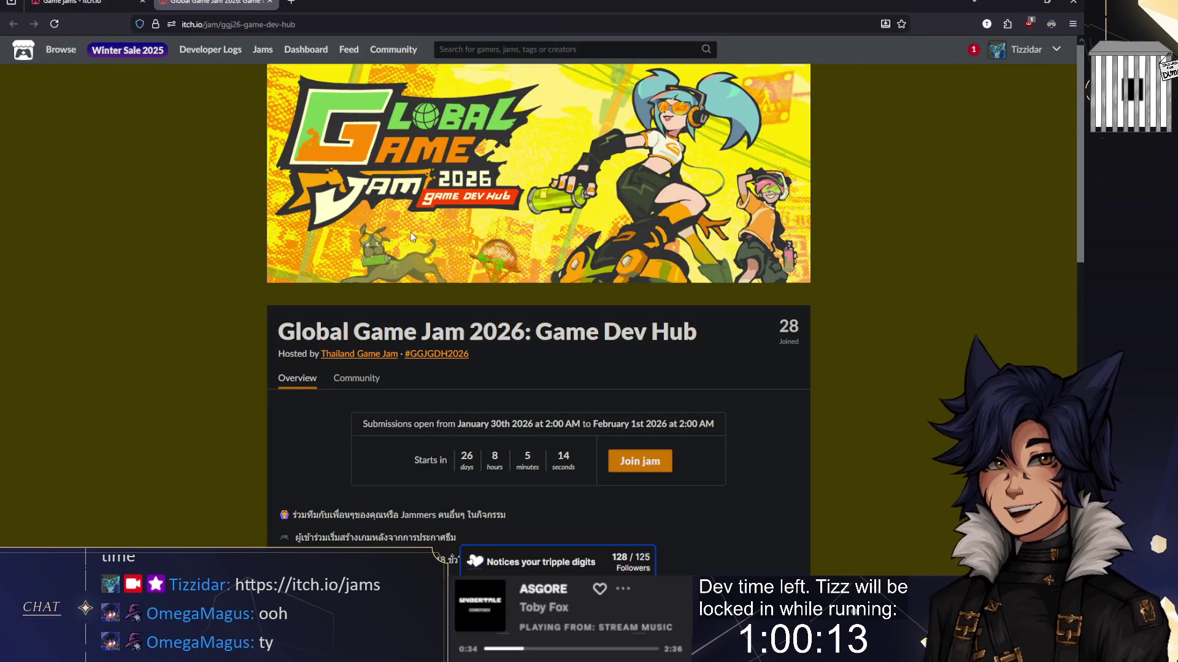
scroll(411, 232, "down", 3)
scroll(399, 229, "down", 3)
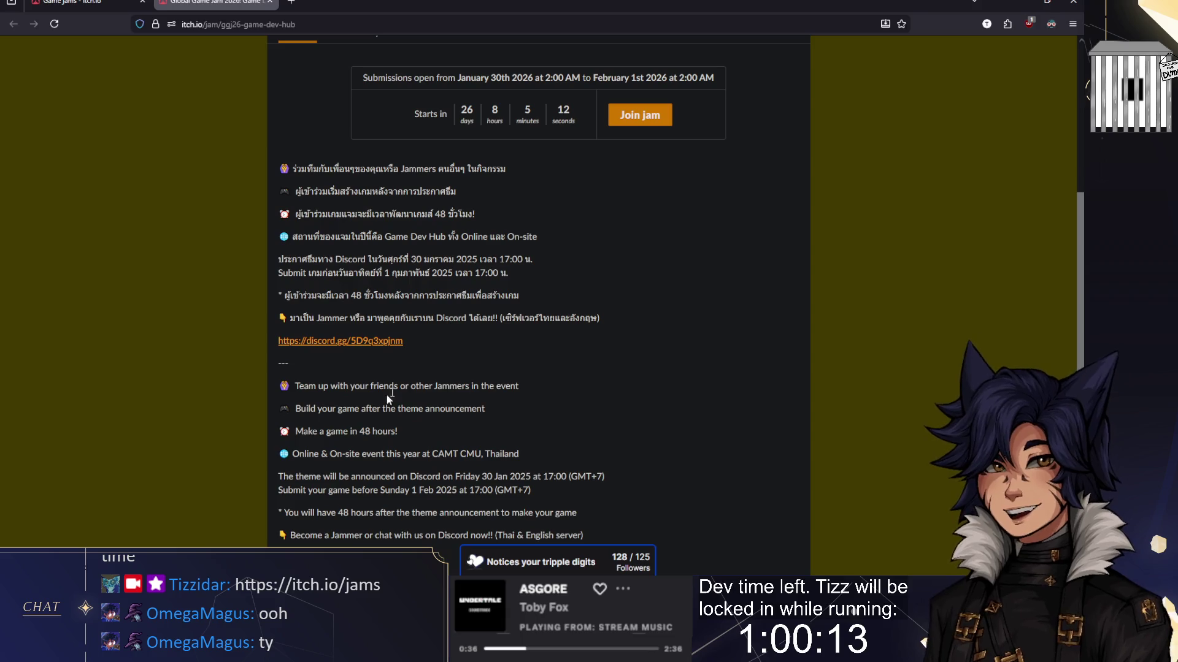
scroll(359, 254, "down", 2)
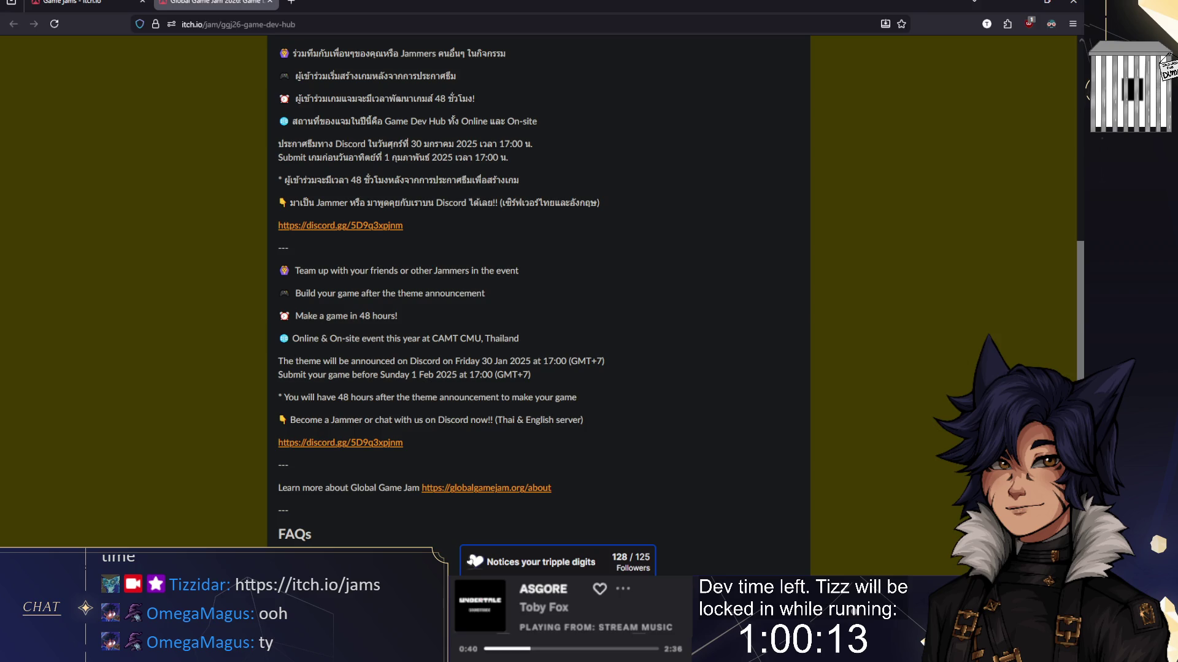
Step: Highlight the line about making a game in 48 hours
left_click_drag(312, 316, 403, 330)
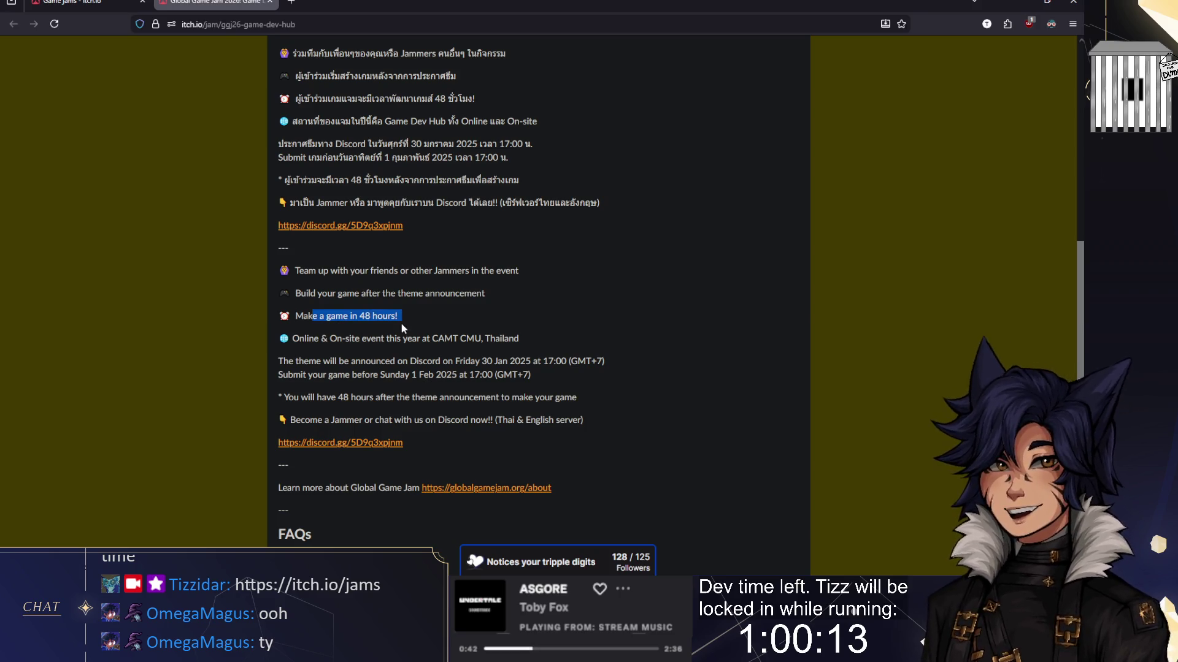
left_click(401, 318)
double_click(362, 316)
left_click(411, 318)
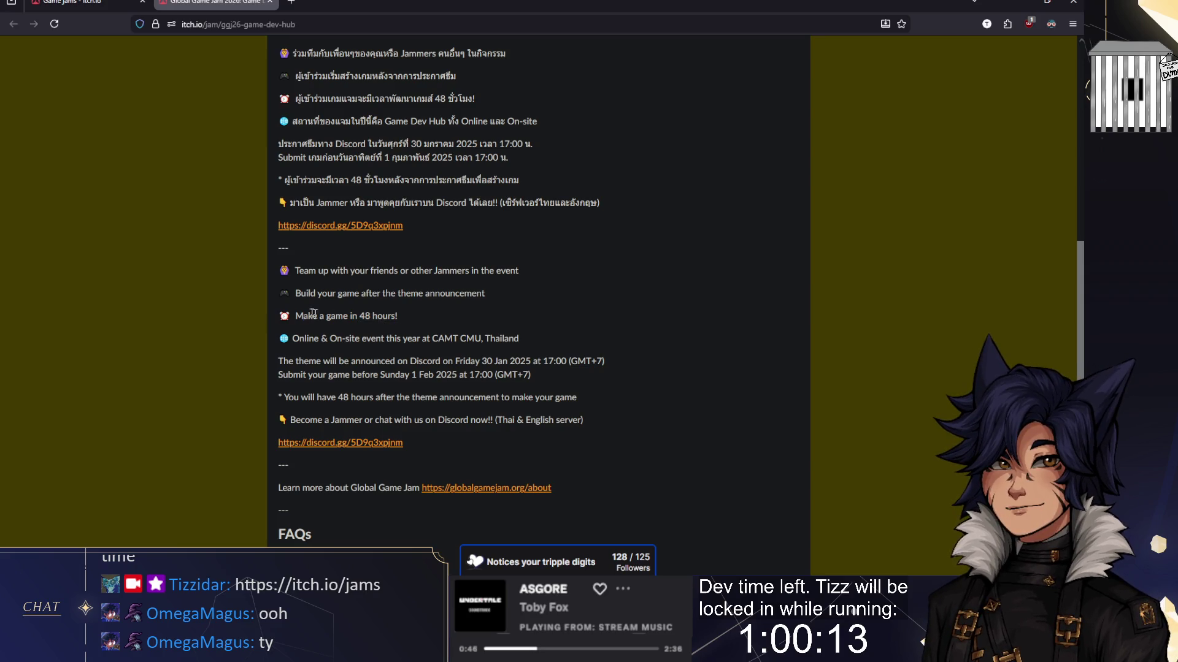
left_click_drag(303, 315, 414, 322)
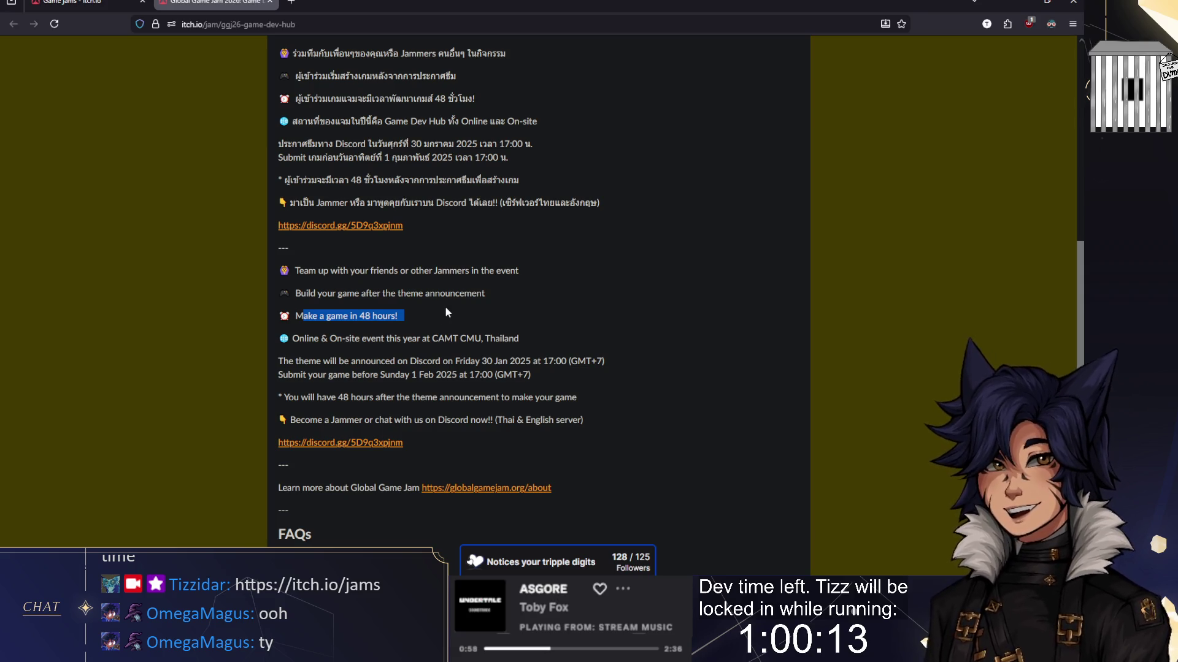
Step: Back on the jam calendar, reopen the WASTELAND Jam page in a background tab
scroll(440, 306, "down", 3)
scroll(440, 307, "up", 6)
scroll(368, 276, "down", 3)
left_click_drag(319, 258, 432, 264)
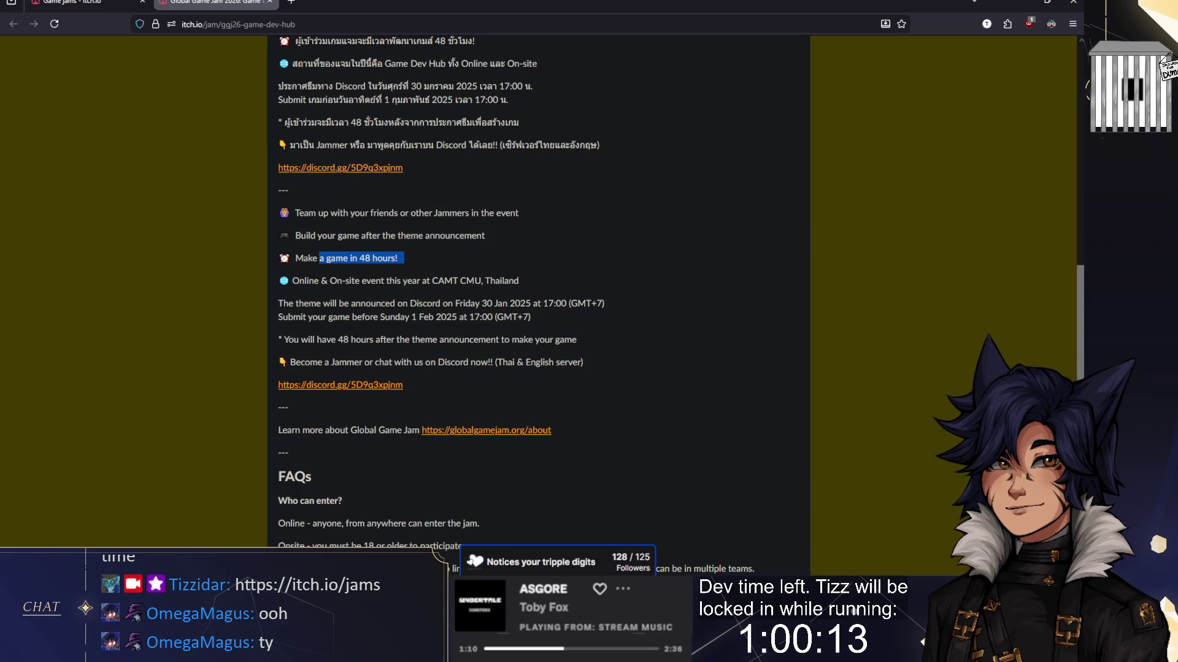
key("ctrl+shift+Tab")
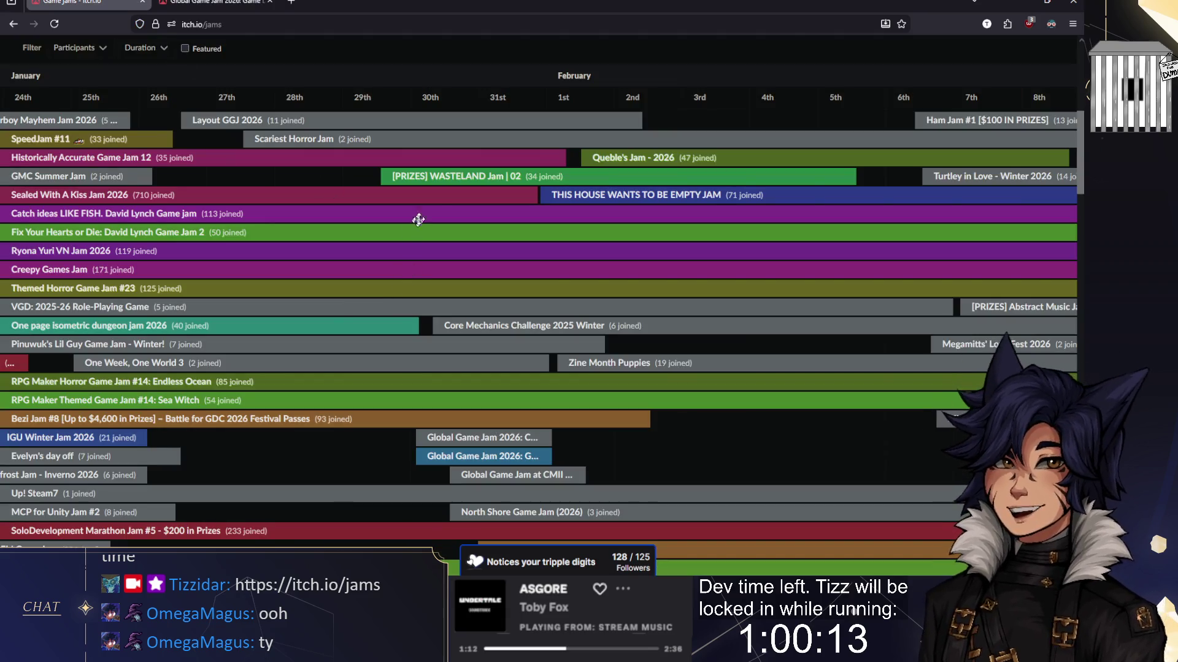
middle_click(437, 177)
Step: On the WASTELAND Jam page, highlight the OPTIONAL THEME heading
key("ctrl+Tab")
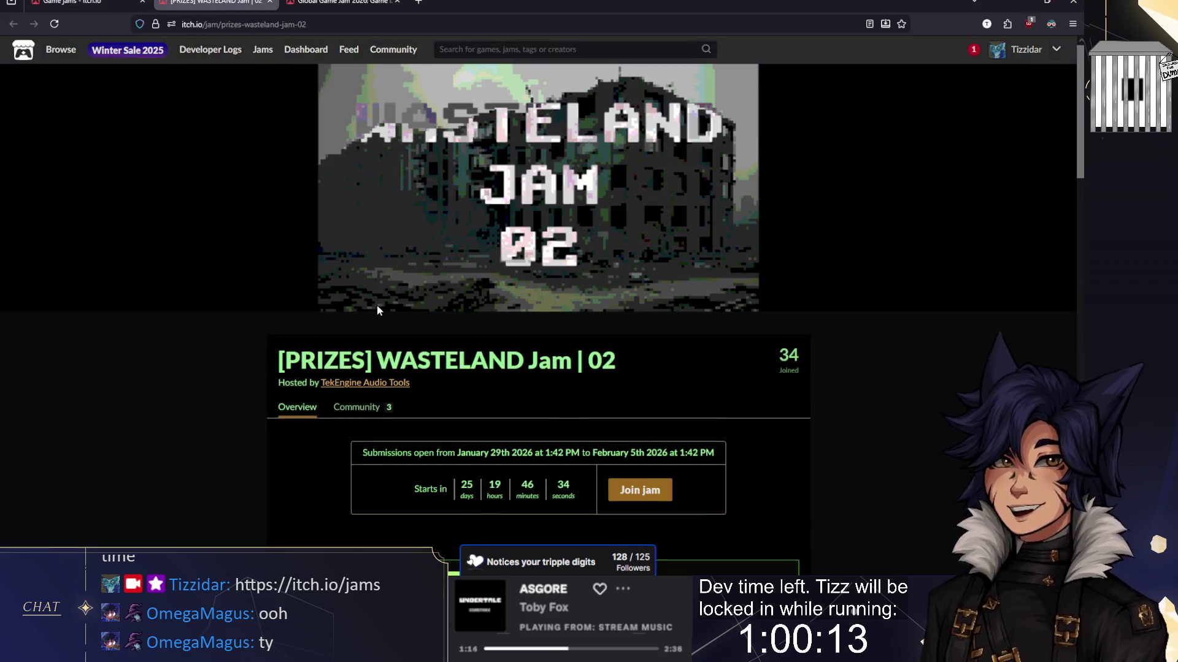
scroll(377, 304, "down", 5)
scroll(460, 310, "down", 5)
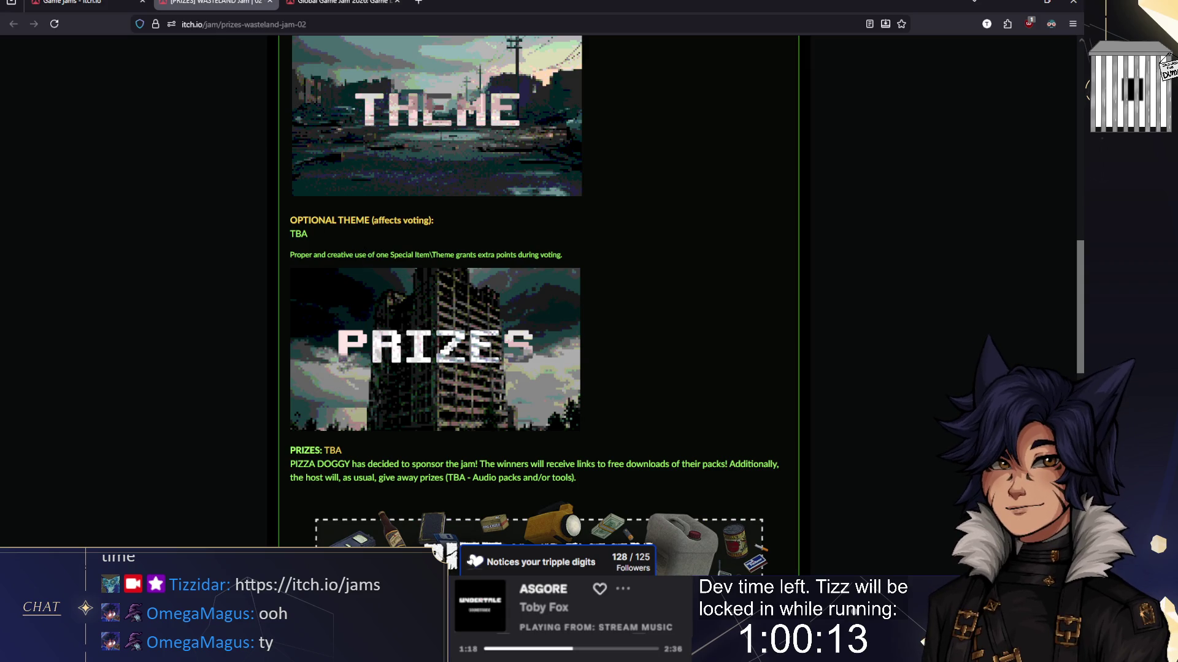
left_click_drag(303, 221, 371, 222)
scroll(371, 226, "up", 3)
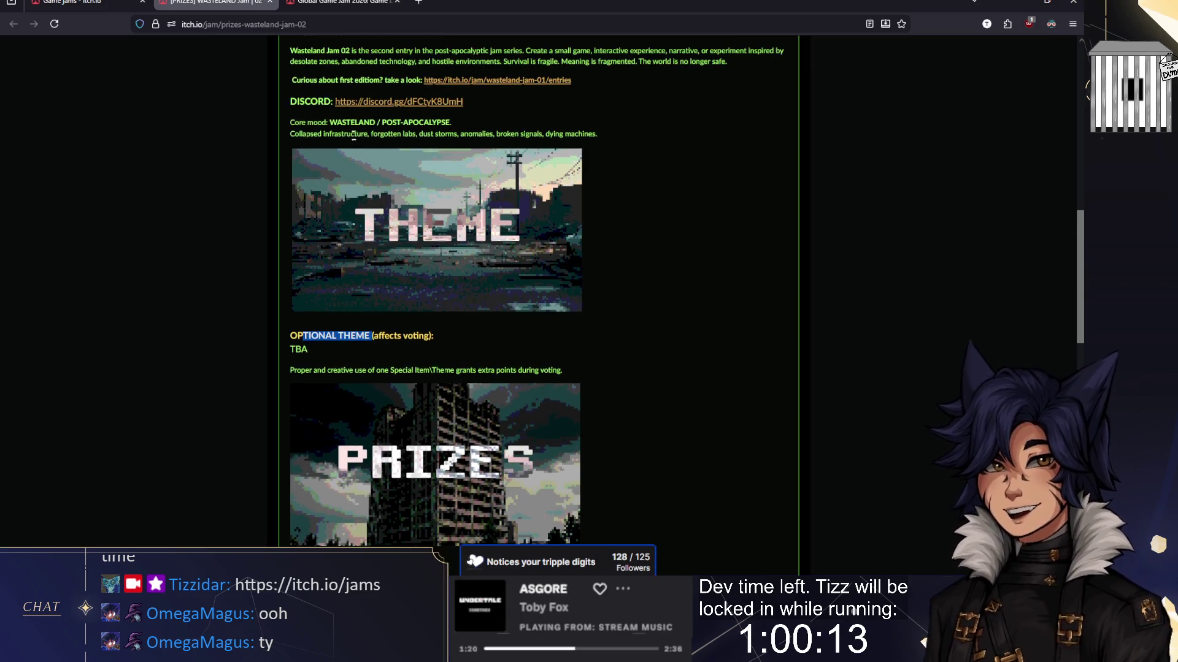
left_click(365, 394)
left_click_drag(296, 394, 416, 395)
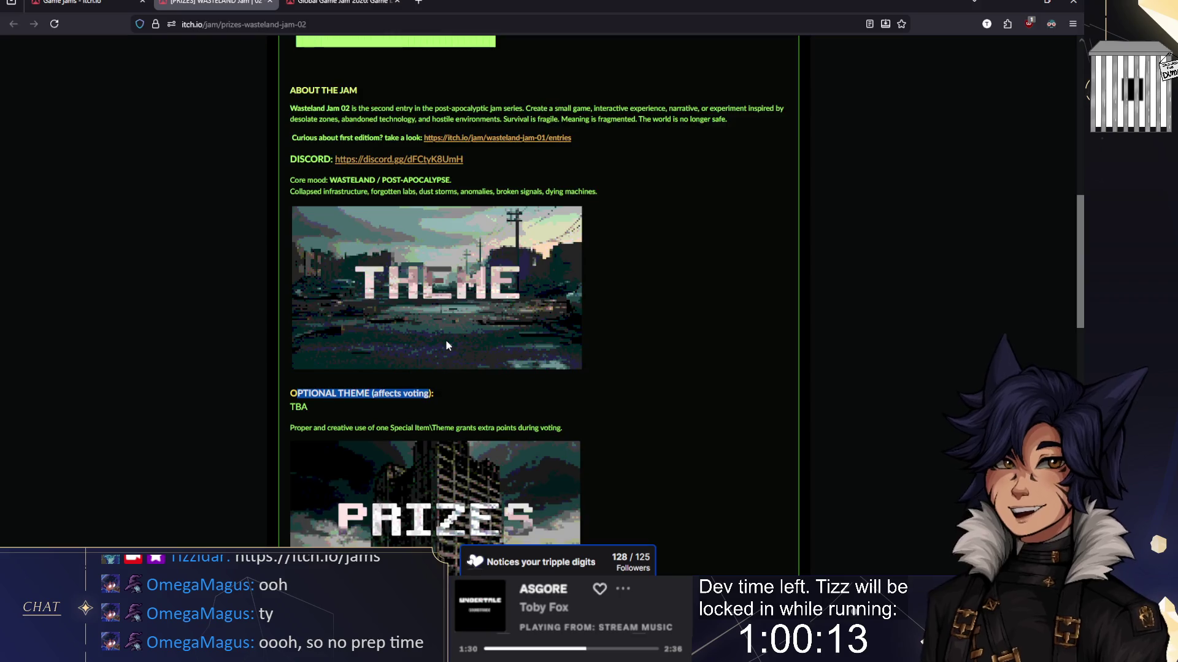
Step: Read the prize details and highlight the second-edition description, then switch to the Global Game Jam 2026 tab
scroll(445, 340, "up", 2)
scroll(479, 378, "down", 3)
scroll(363, 357, "down", 2)
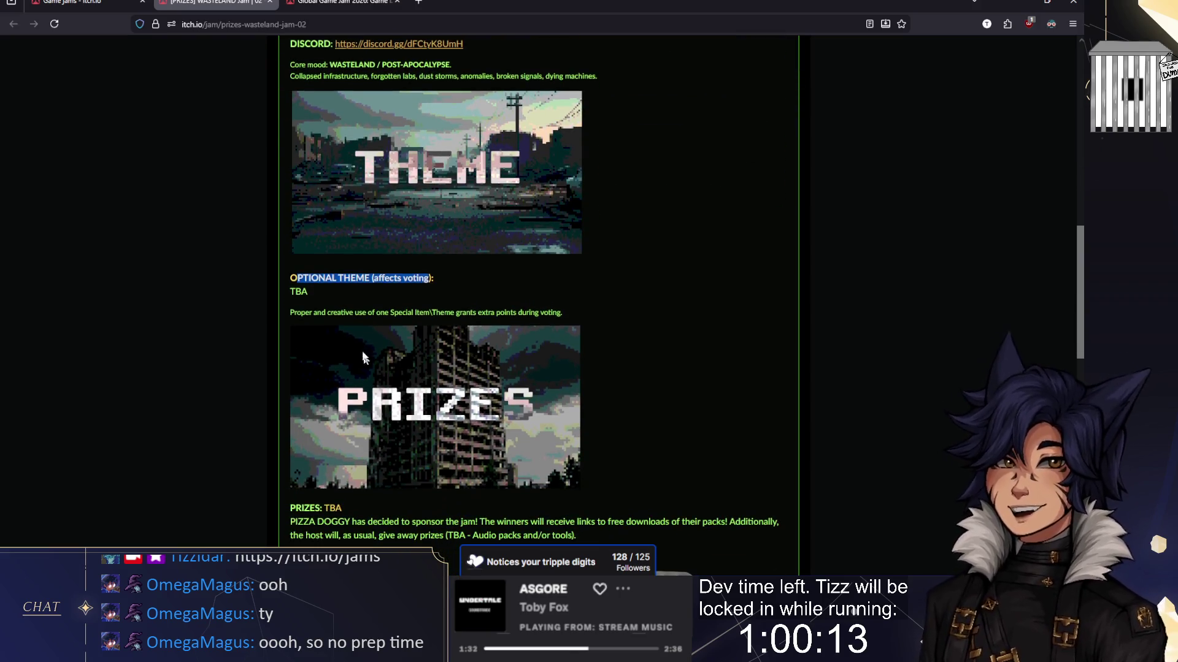
scroll(345, 393, "down", 7)
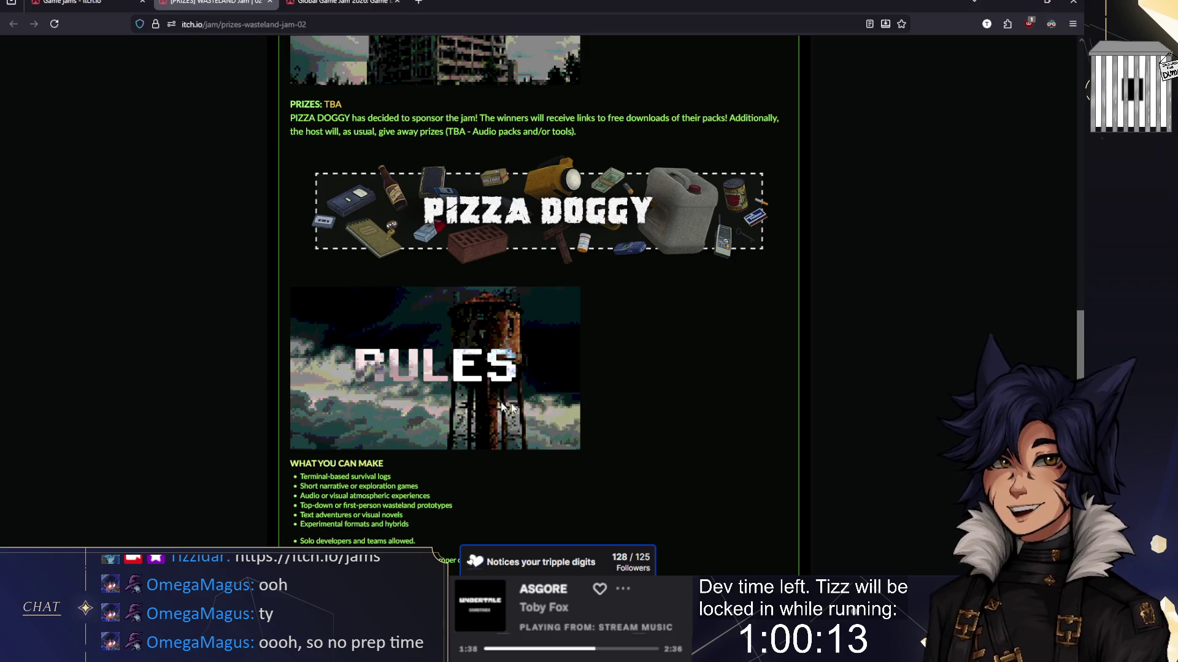
scroll(605, 412, "up", 5)
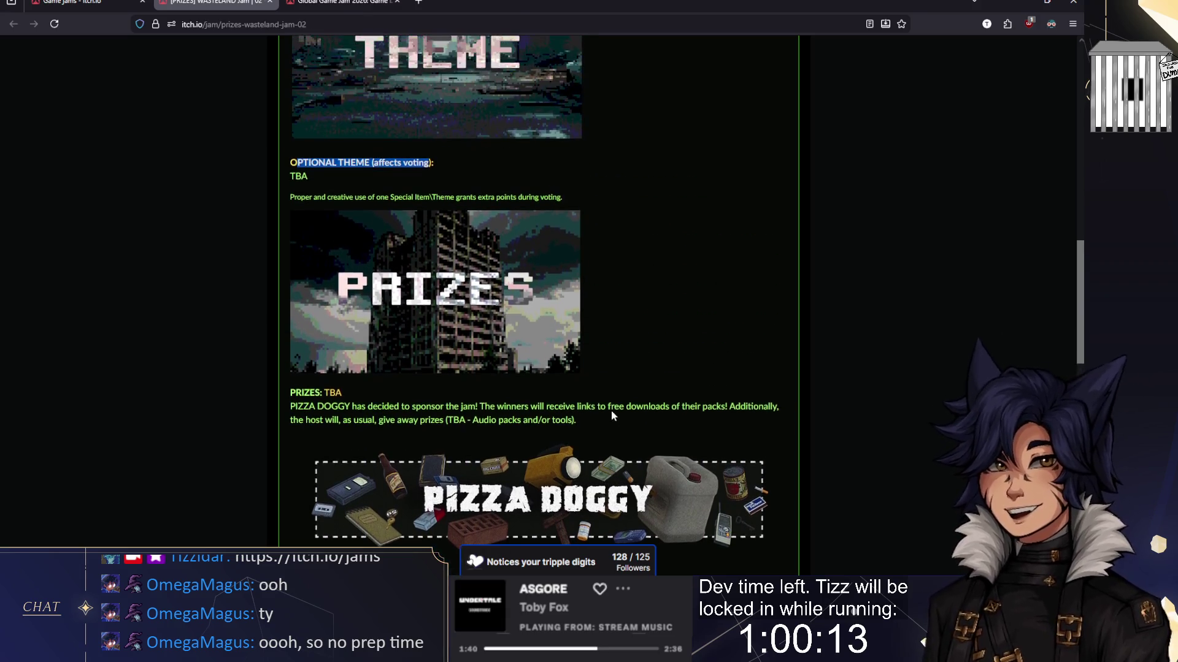
scroll(389, 263, "up", 1)
left_click(389, 259)
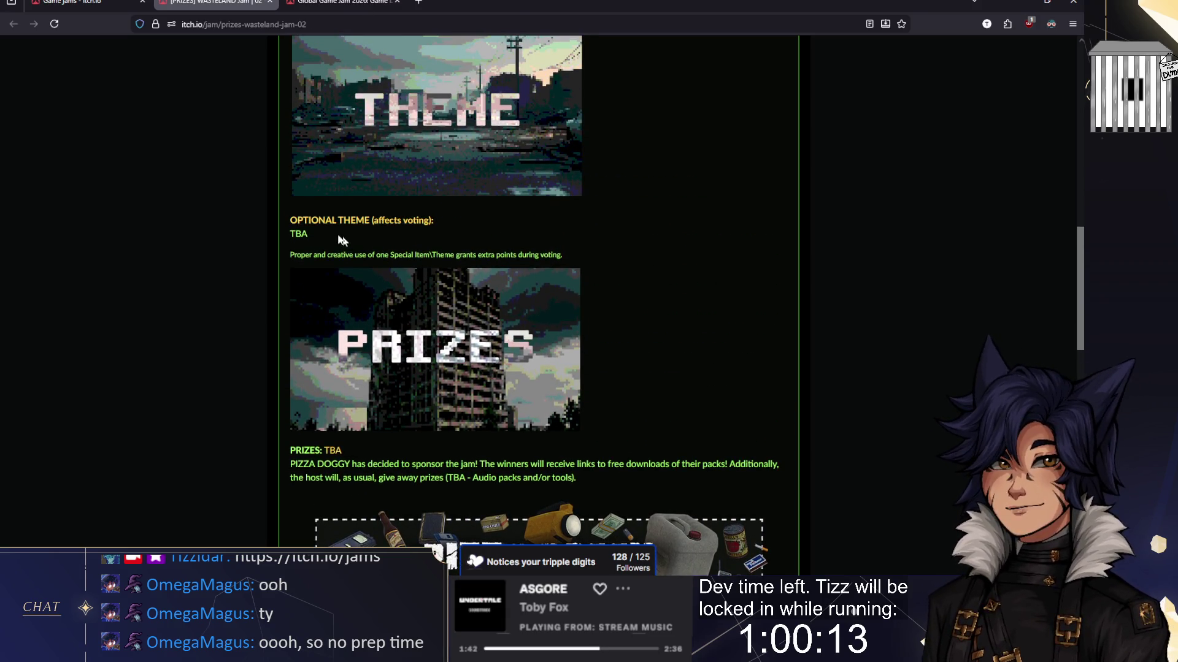
left_click_drag(297, 220, 465, 231)
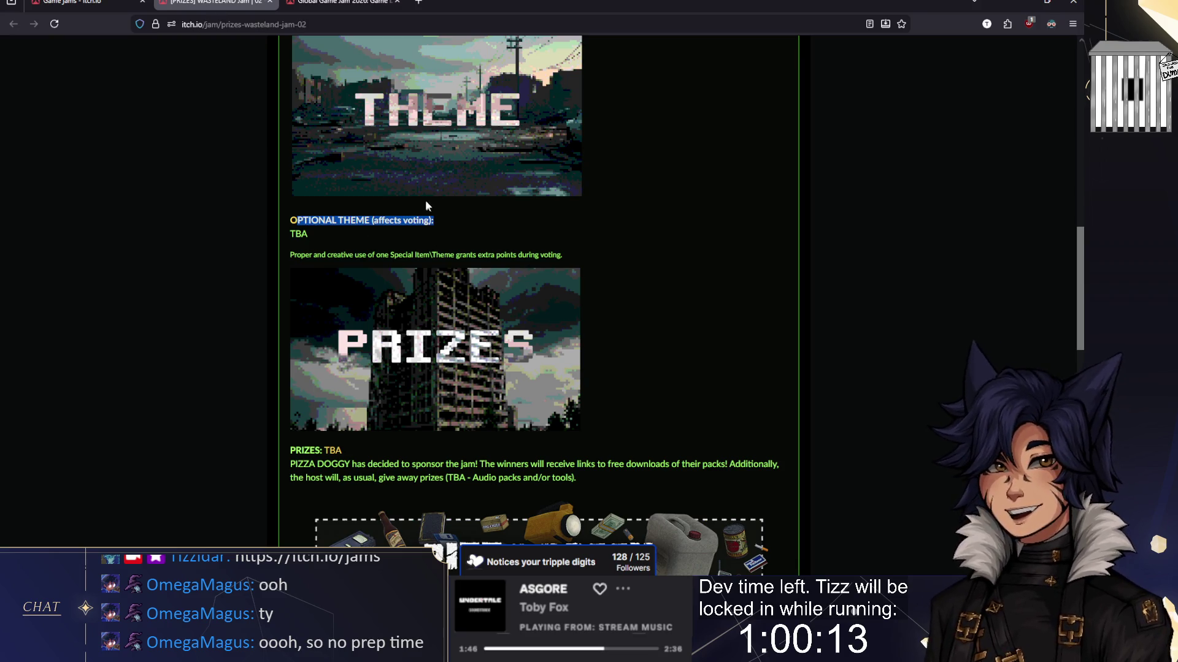
scroll(420, 277, "up", 5)
mouse_move(366, 224)
left_mouse_down()
mouse_move(592, 223)
mouse_move(703, 252)
mouse_move(708, 238)
left_mouse_up()
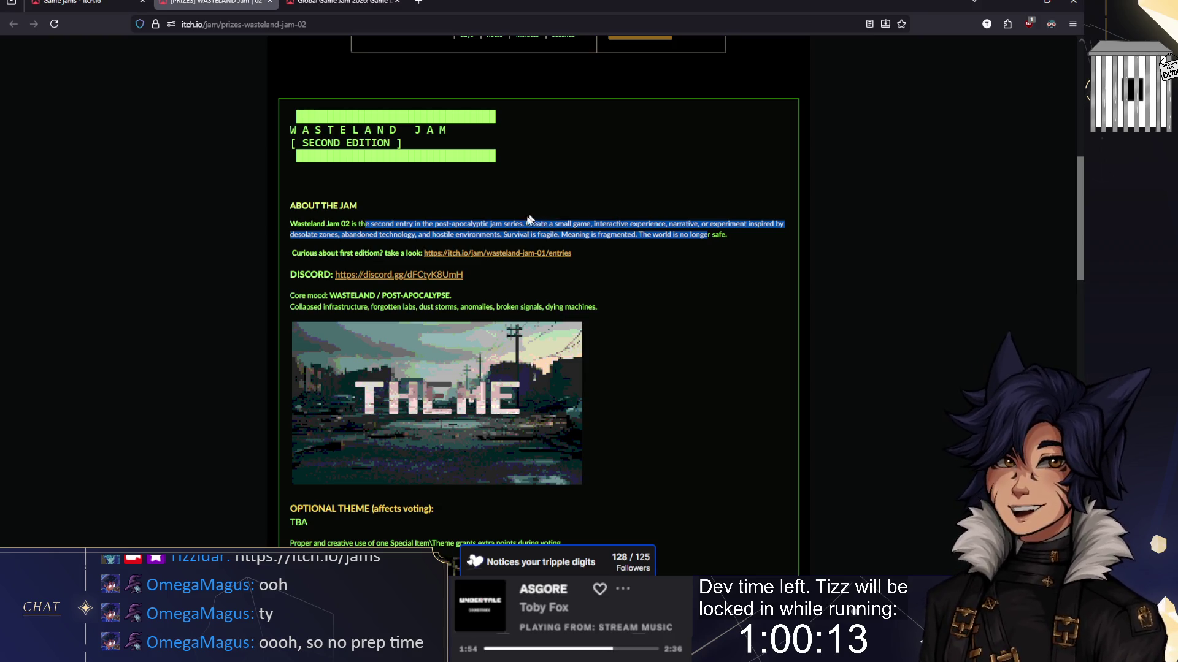
key("ctrl+Tab")
scroll(1006, 51, "up", 15)
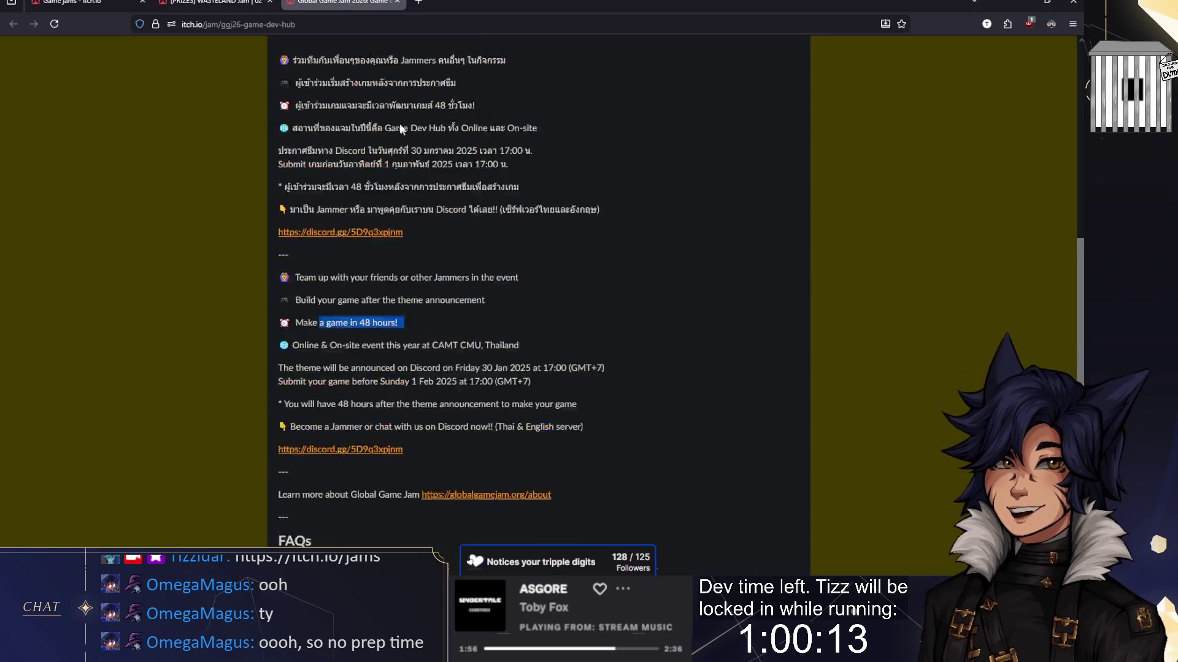
Step: Go from the developer's itch.io profile to the It's Burt Time game page
left_click(1006, 51)
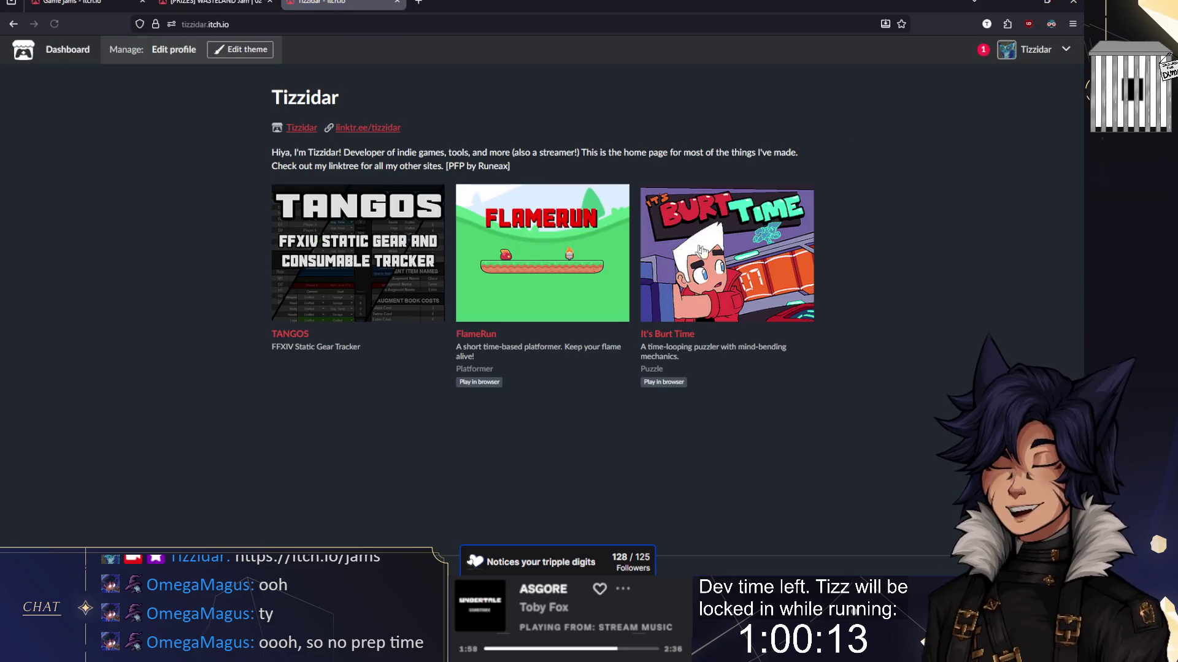
left_click(731, 255)
scroll(678, 263, "down", 5)
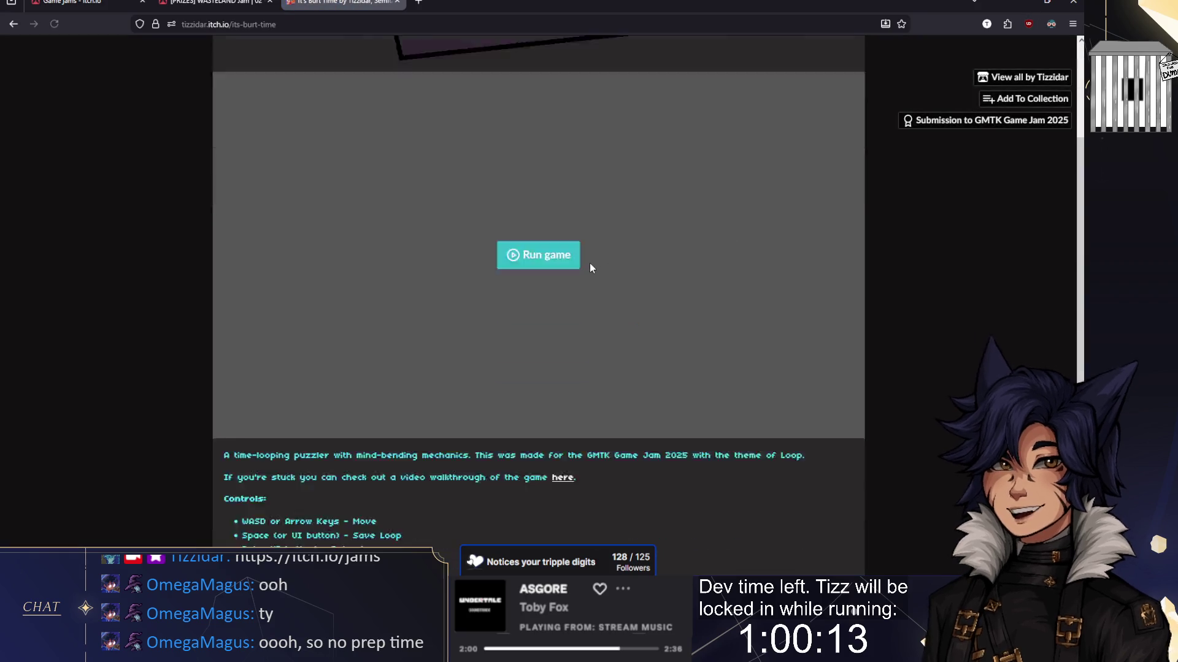
scroll(561, 278, "up", 4)
scroll(635, 238, "up", 1)
Step: Open its GMTK Game Jam 2025 submission and scroll through the jam overview
left_click(1012, 121)
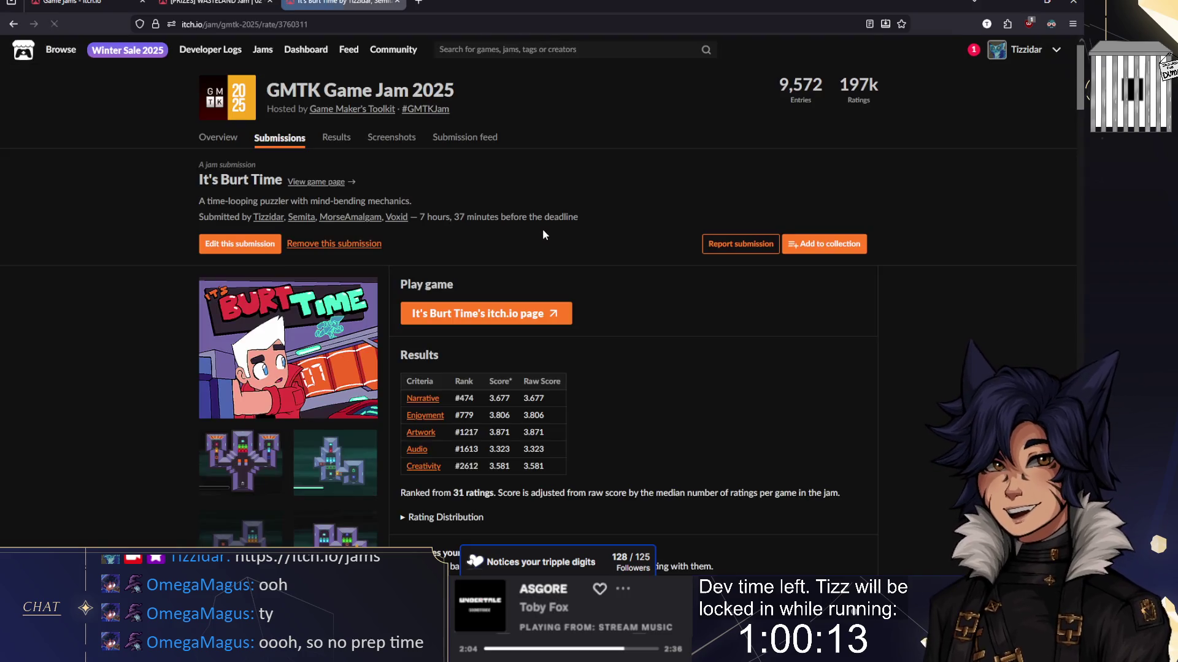
left_click(217, 137)
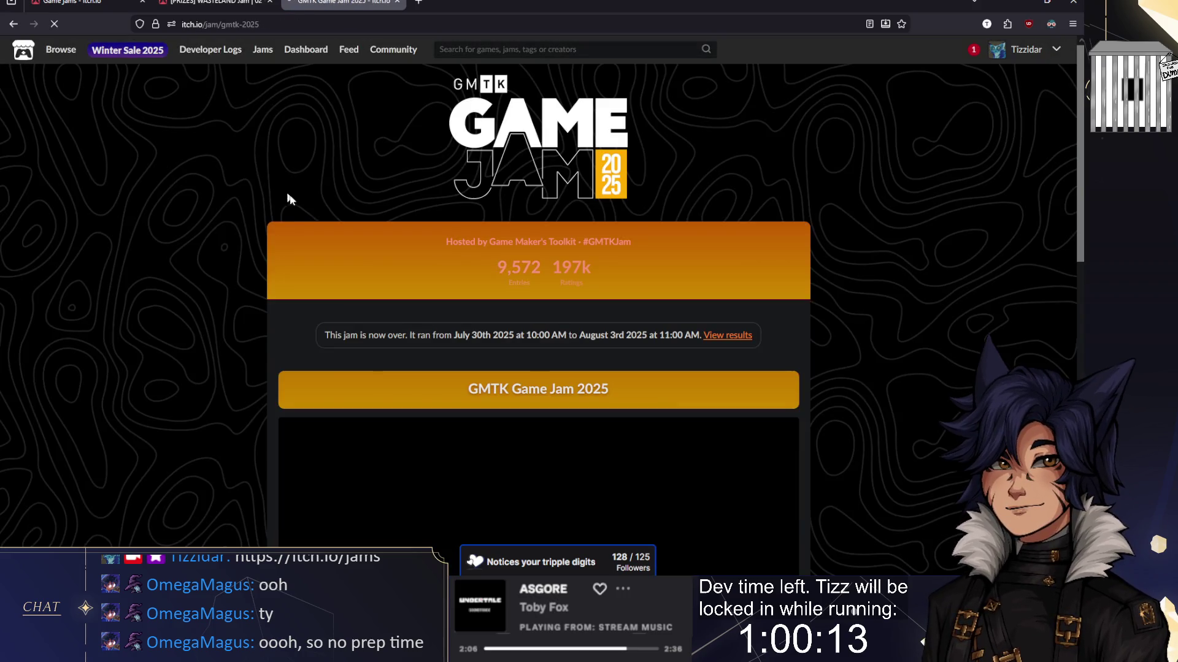
scroll(520, 274, "down", 7)
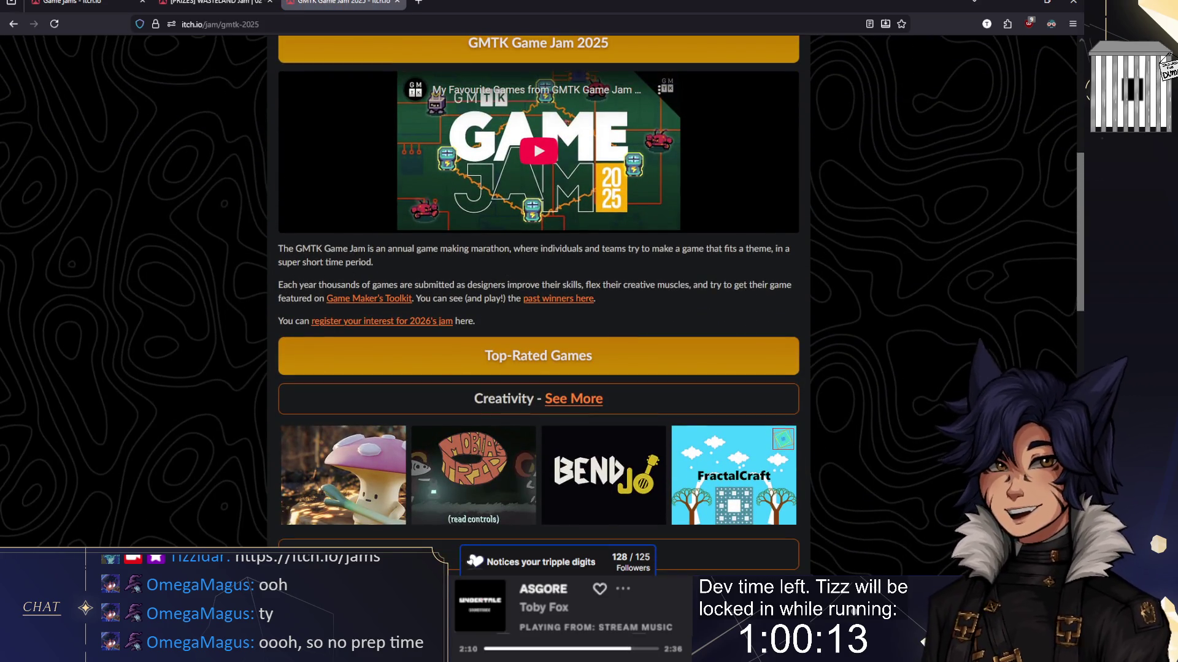
scroll(479, 258, "down", 15)
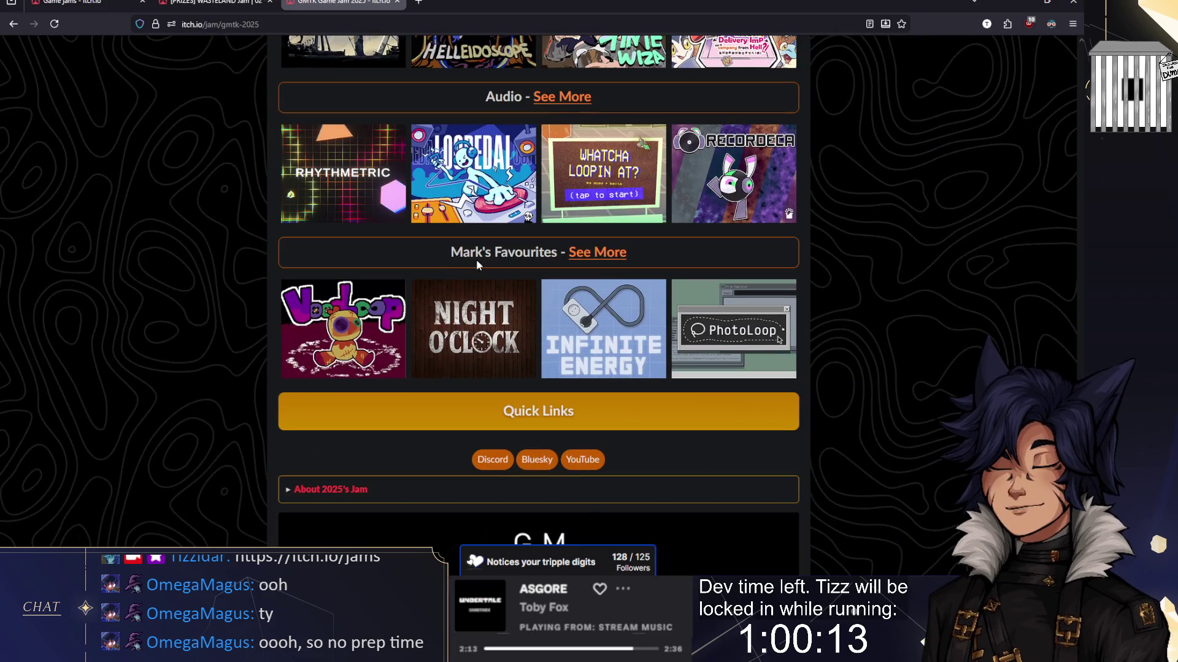
scroll(583, 294, "down", 1)
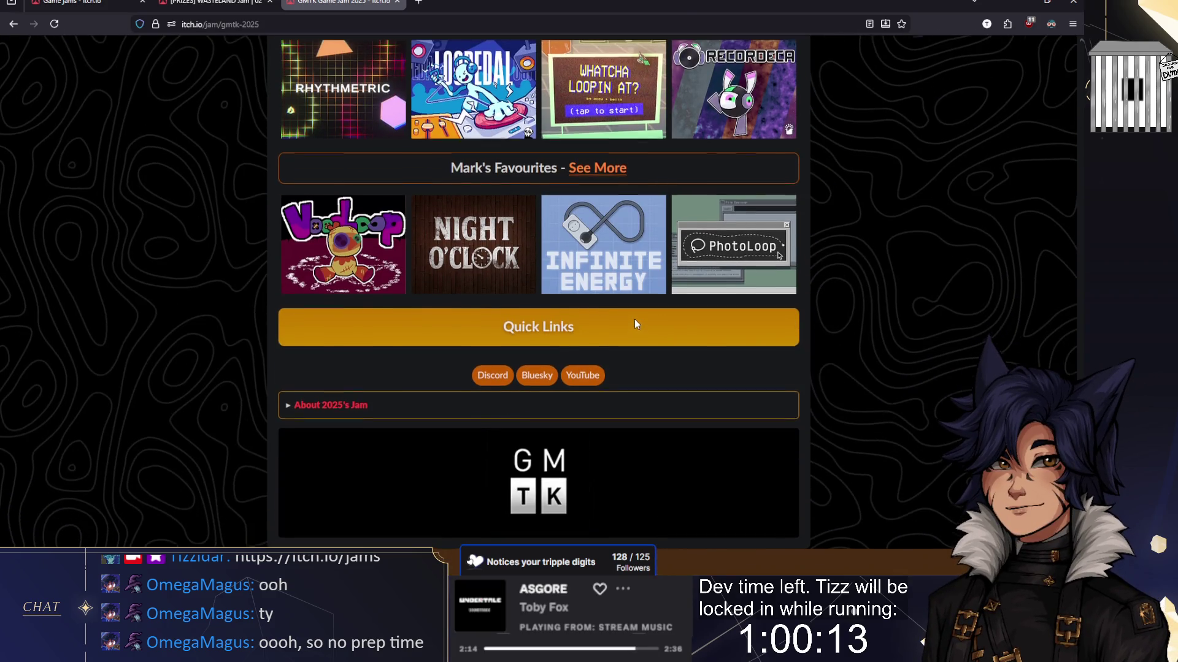
scroll(634, 319, "up", 4)
scroll(631, 317, "up", 15)
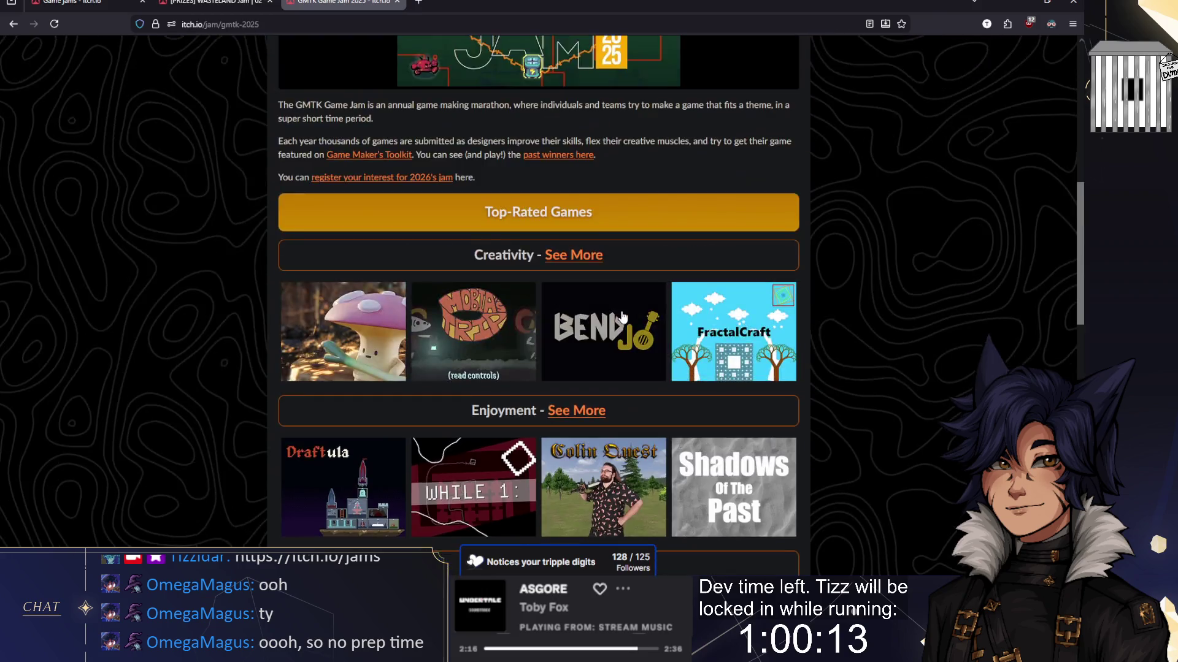
scroll(613, 316, "up", 3)
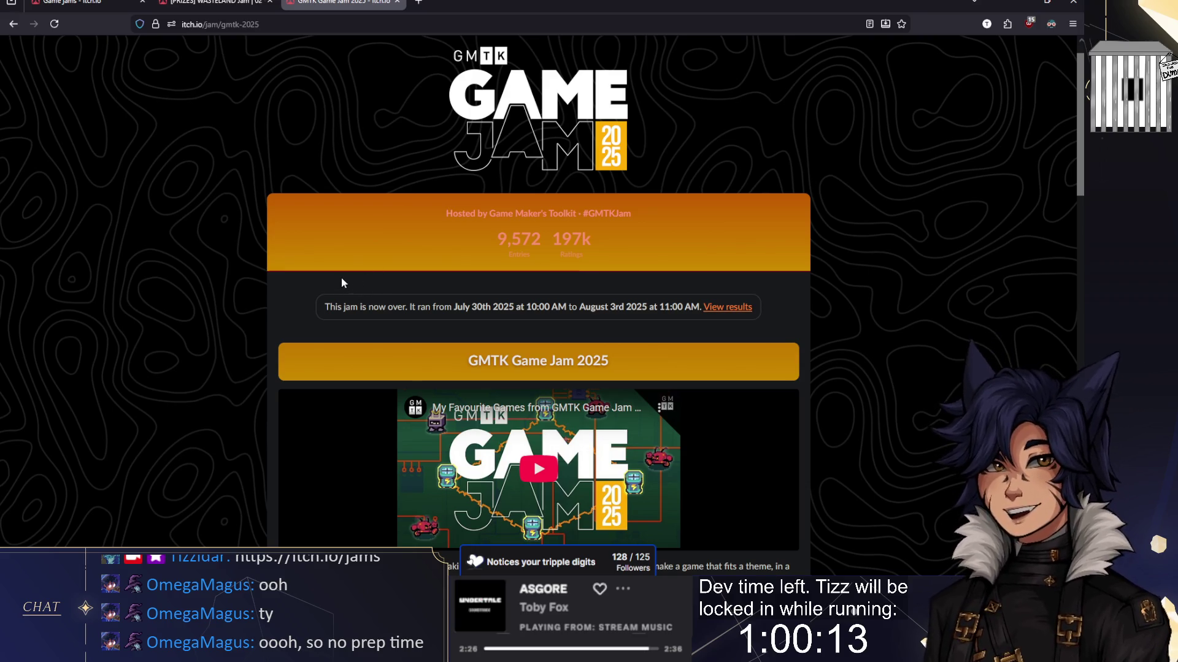
Step: Close the GMTK Game Jam 2025 tab and return to the game jams calendar
left_click(214, 3)
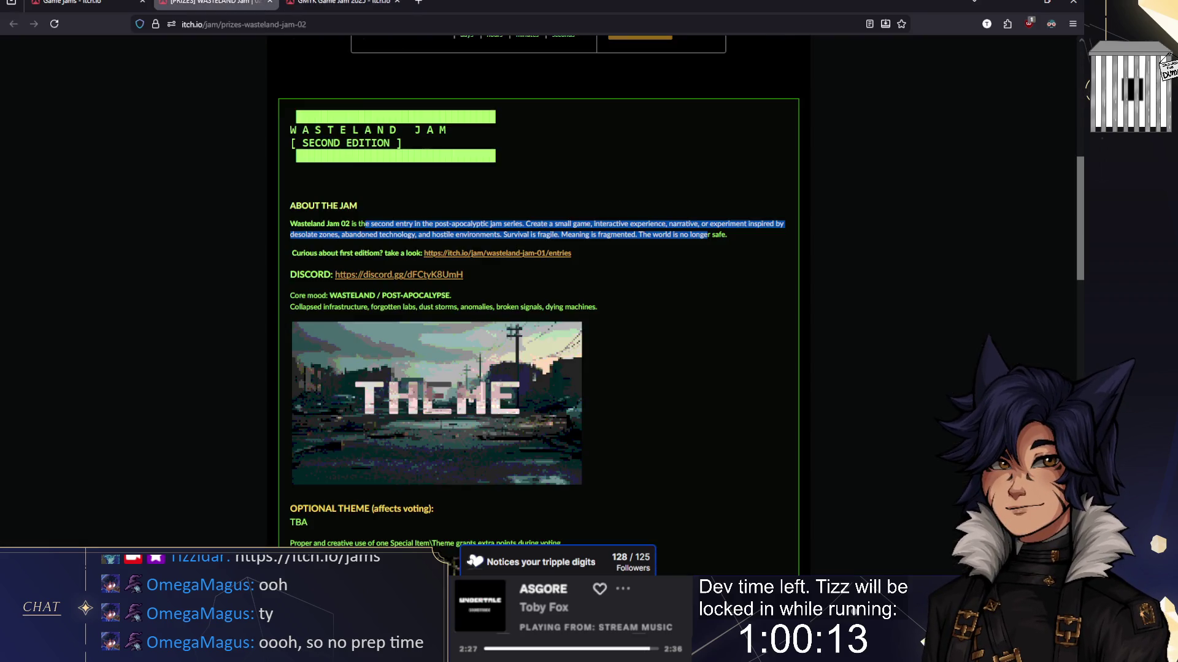
left_click(399, 2)
key("ctrl+Page_Up")
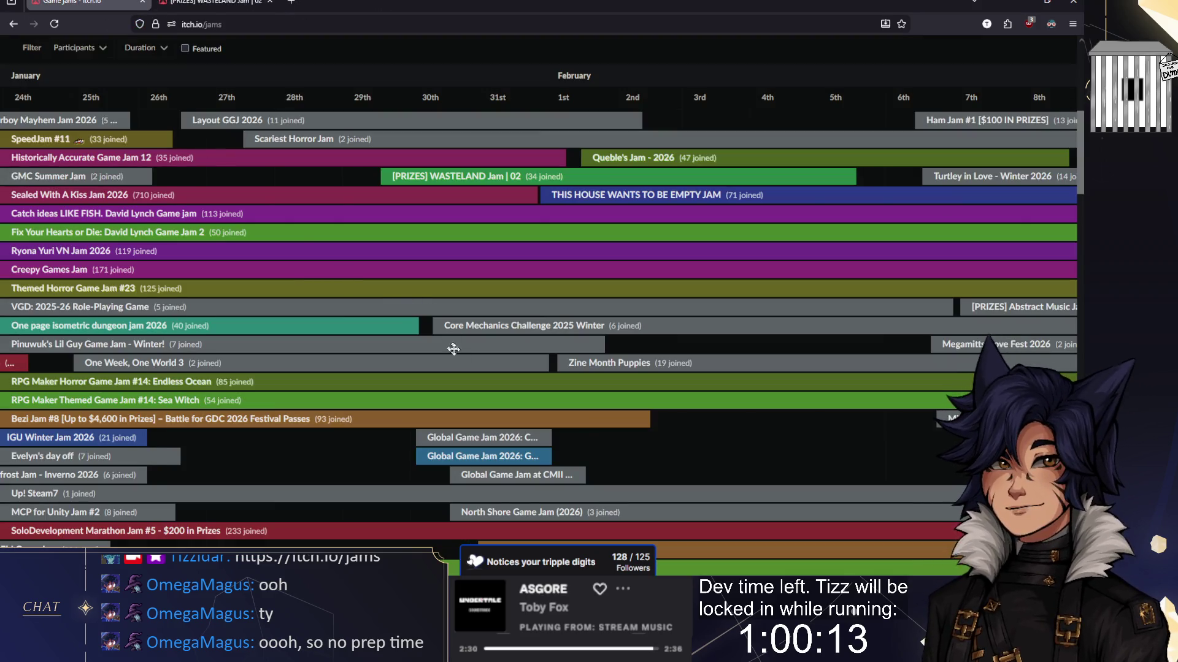
mouse_move(702, 440)
left_mouse_down()
mouse_move(433, 431)
mouse_move(568, 432)
left_mouse_up()
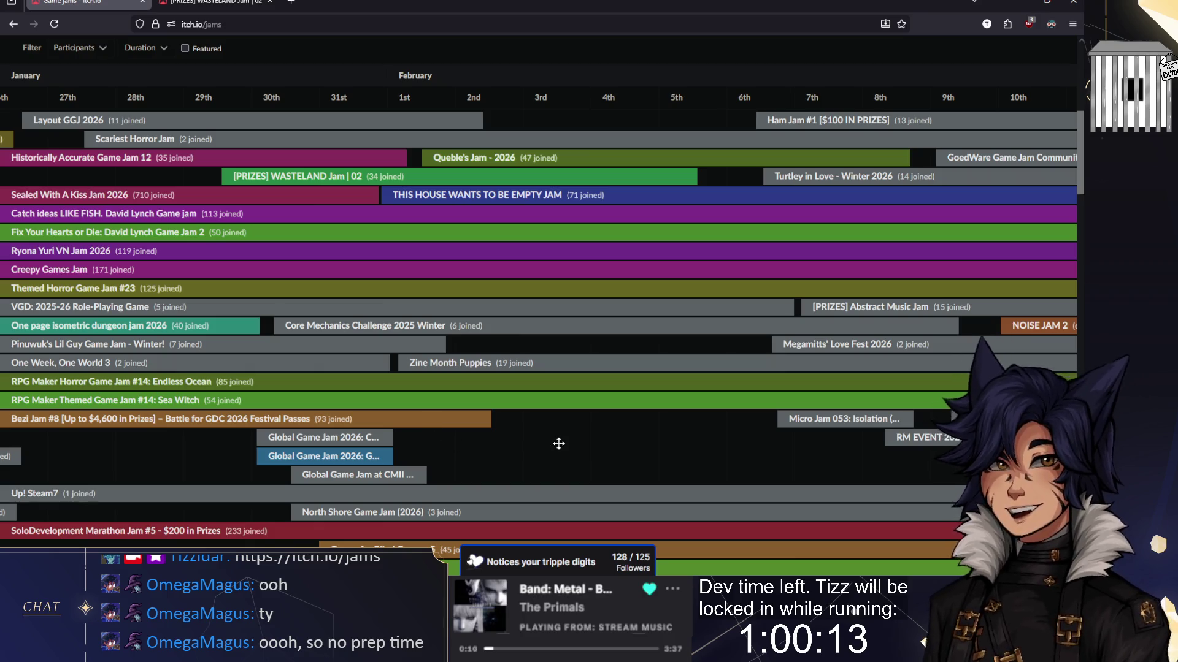
scroll(538, 433, "right", 2)
left_click_drag(616, 333, 430, 331)
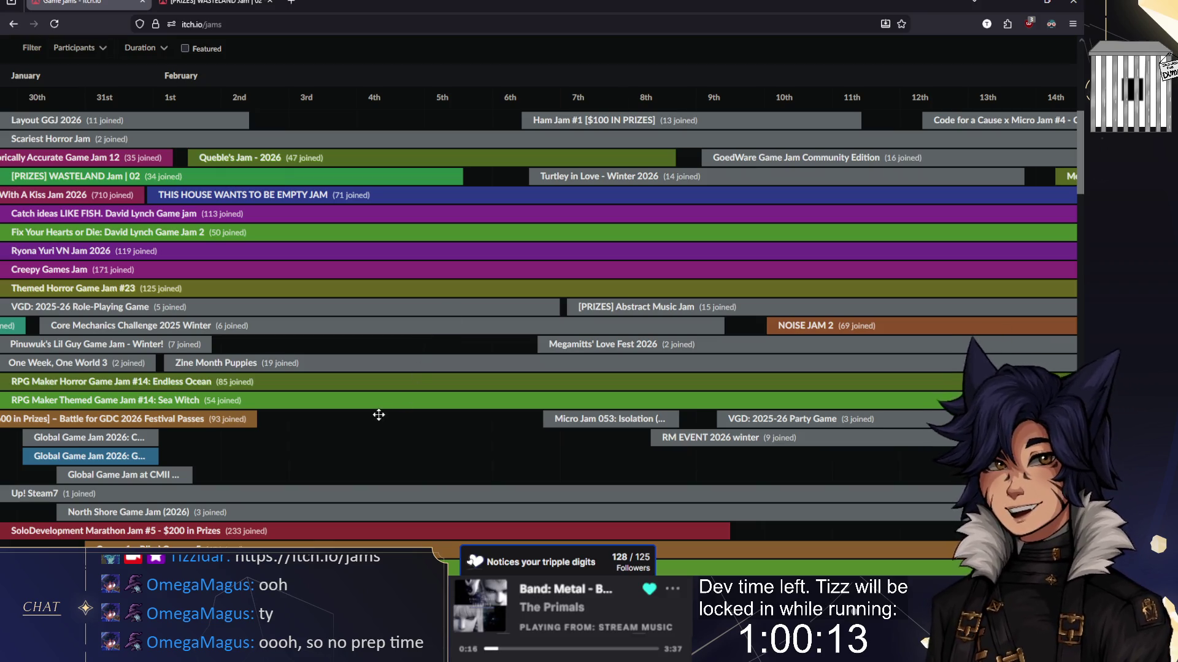
left_click_drag(347, 425, 434, 434)
scroll(433, 434, "left", 5)
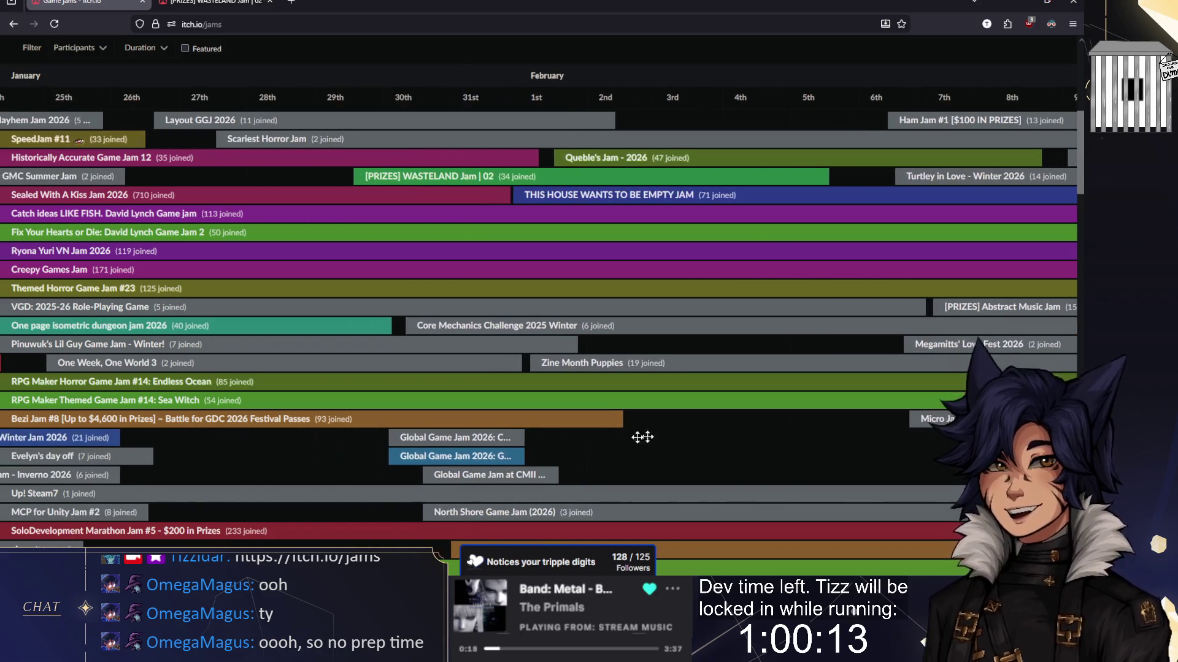
scroll(337, 456, "left", 3)
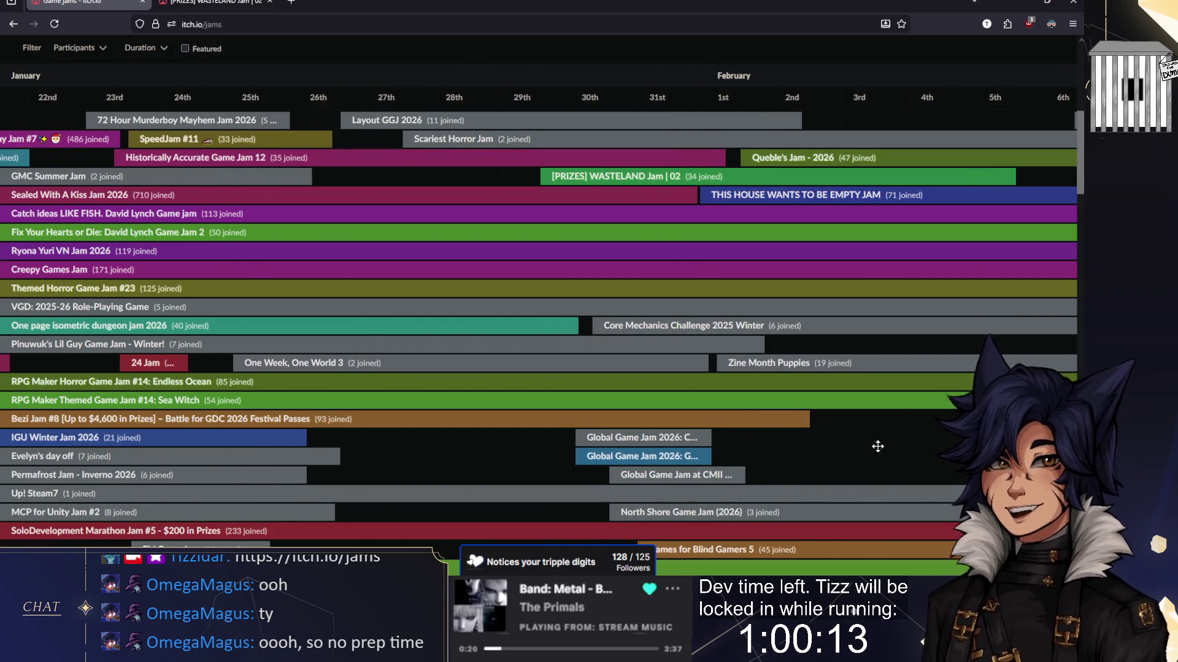
scroll(560, 349, "right", 8)
scroll(540, 368, "right", 1)
scroll(525, 452, "right", 2)
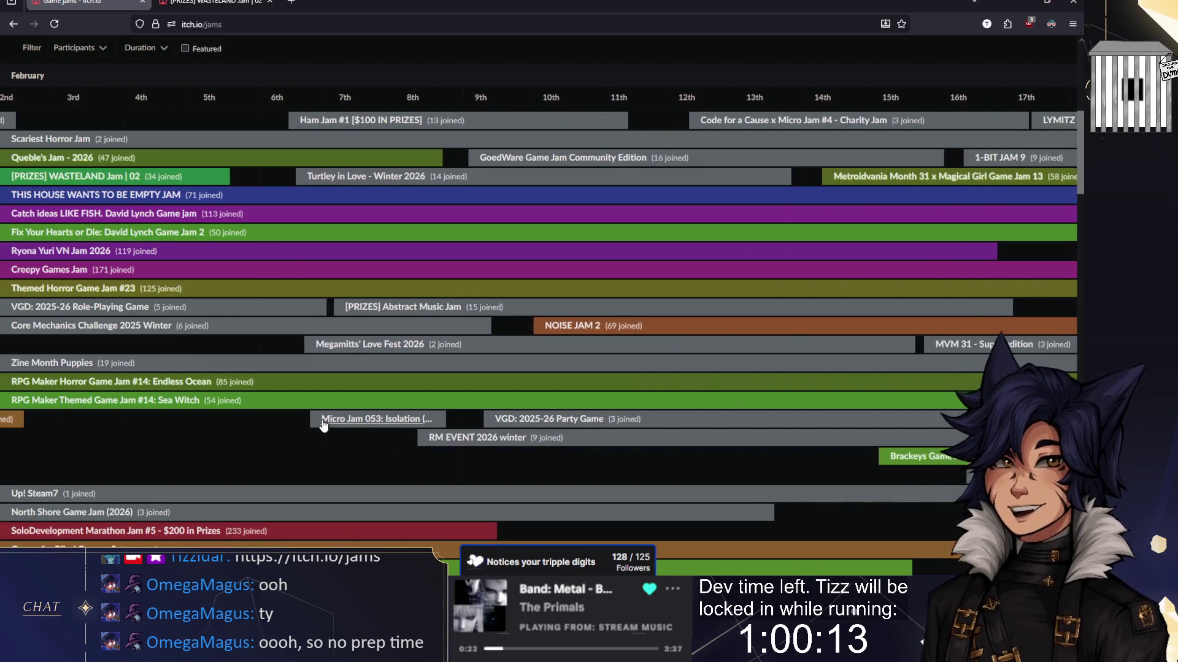
scroll(533, 451, "left", 2)
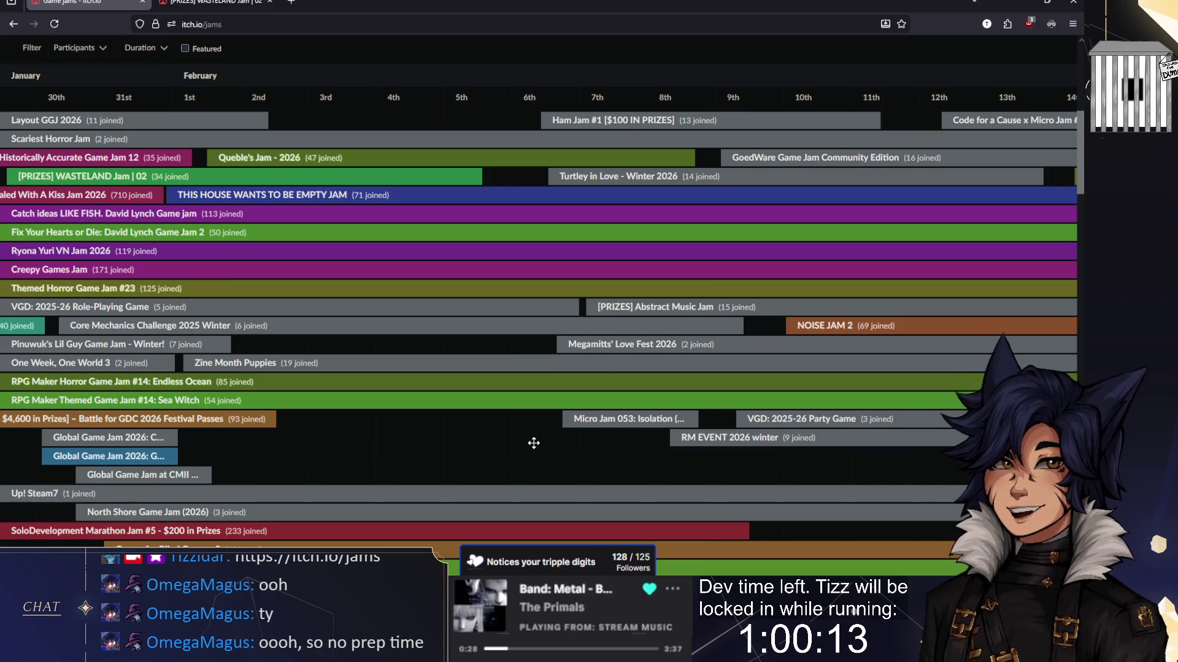
scroll(407, 404, "left", 4)
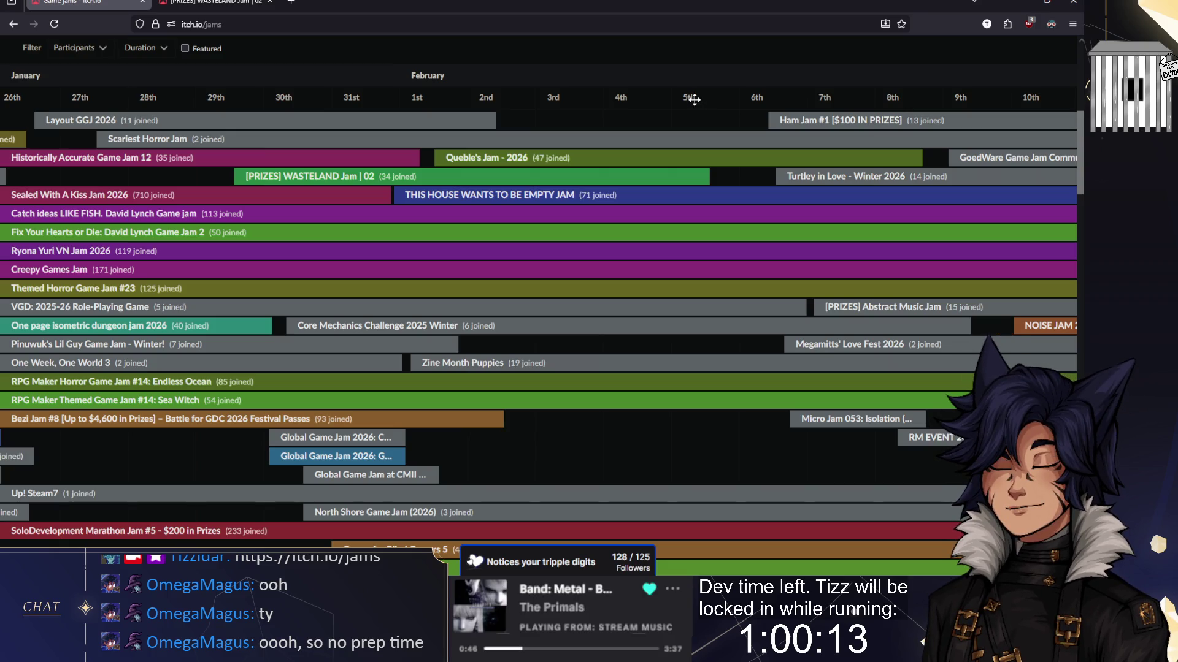
Step: Close the browser and look over references.gd, reroll_button.gd and game_manager.gd in Godot
left_click(1072, 3)
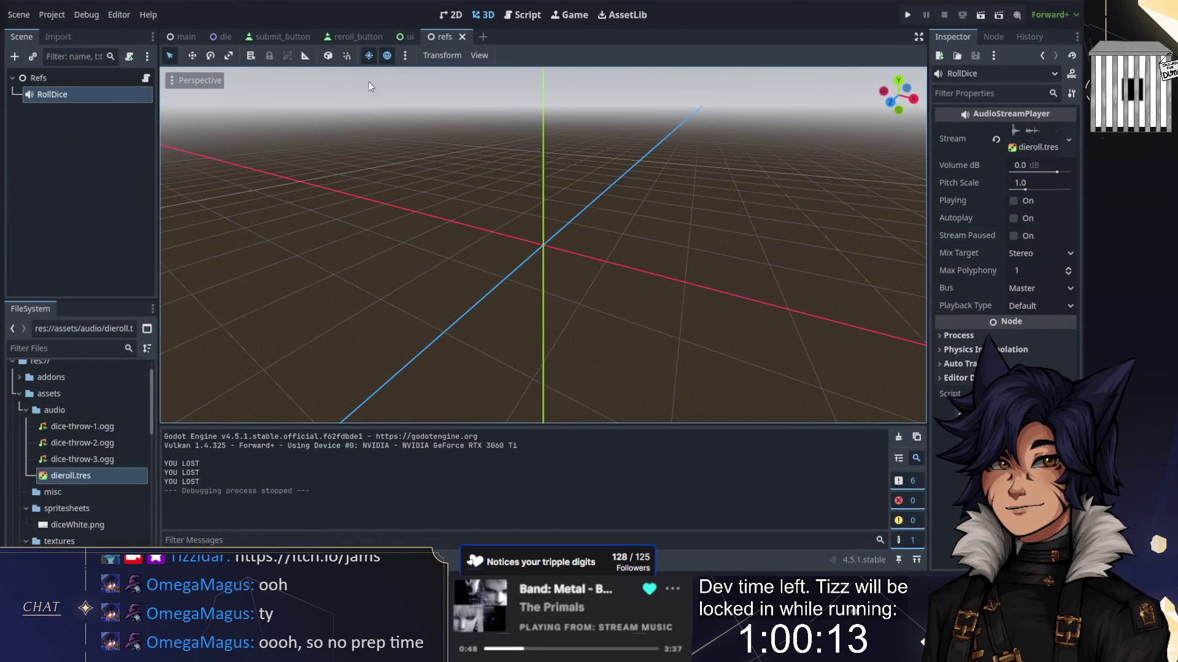
left_click(518, 15)
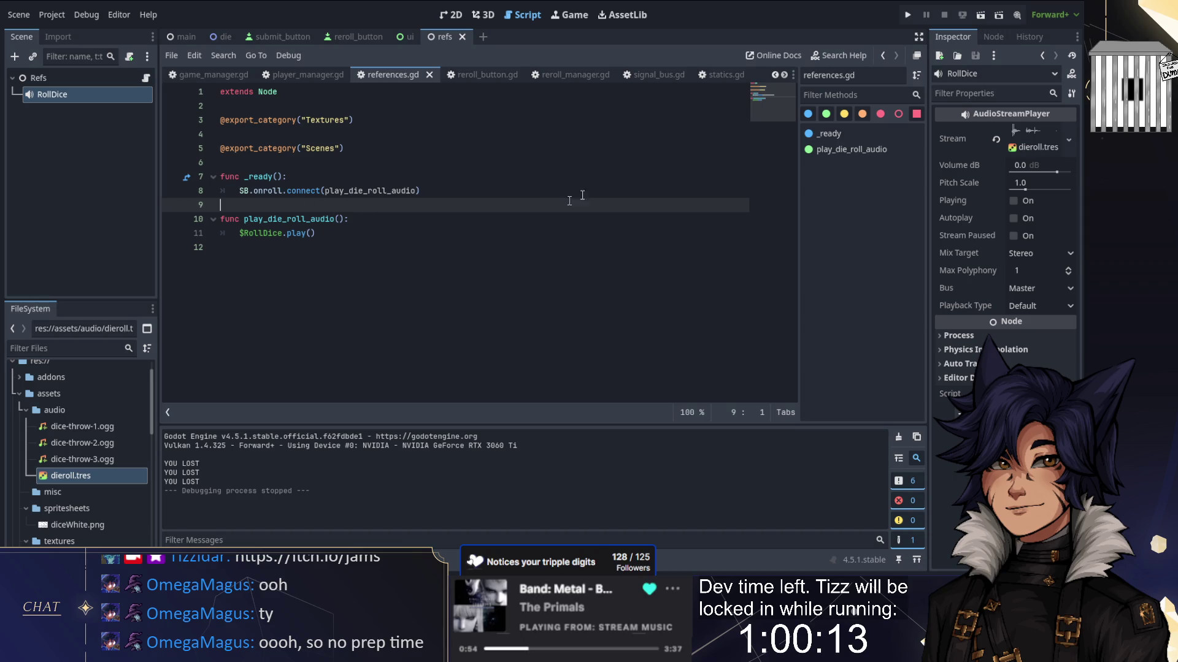
left_click(221, 105)
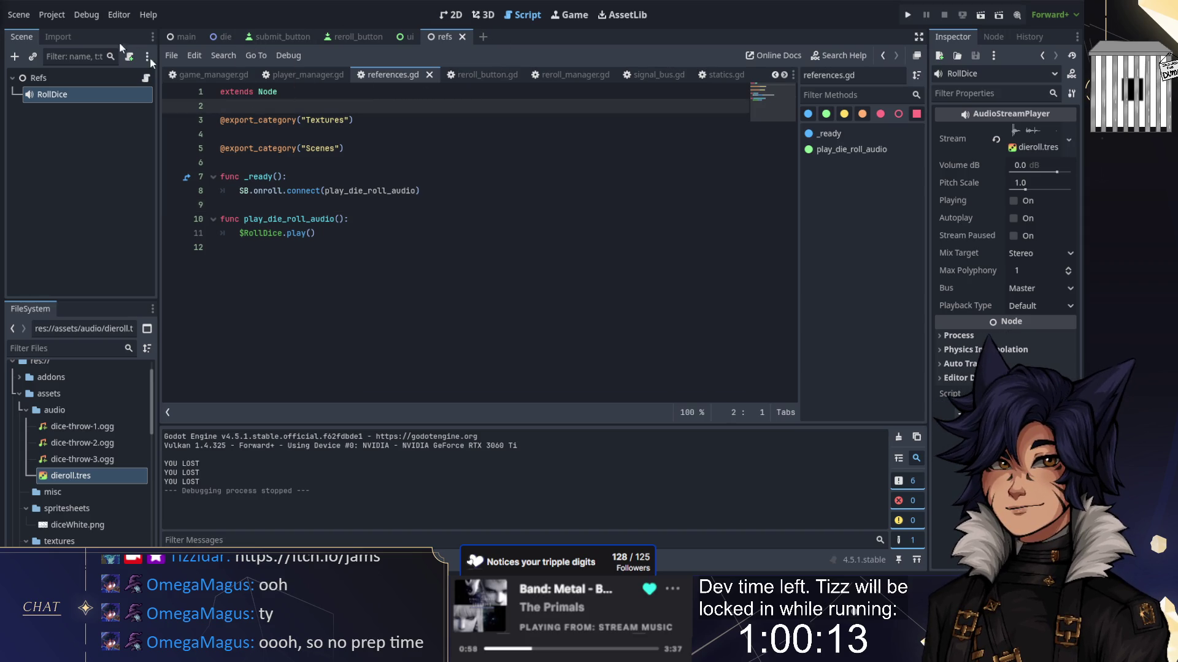
left_click(497, 74)
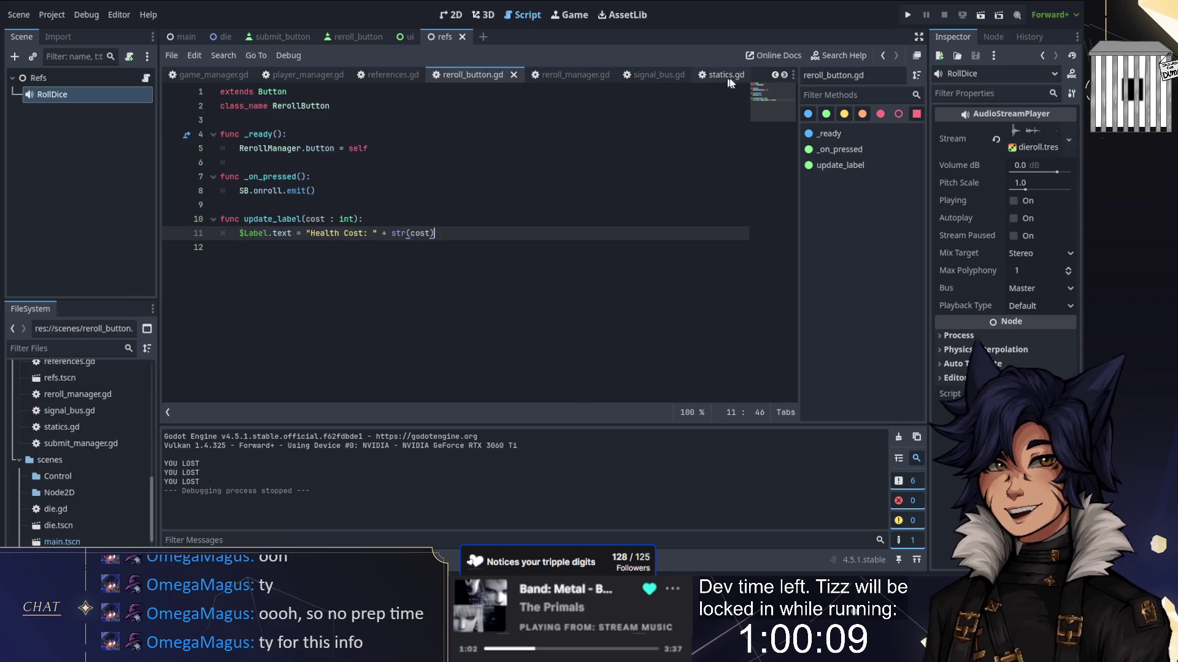
left_click(214, 74)
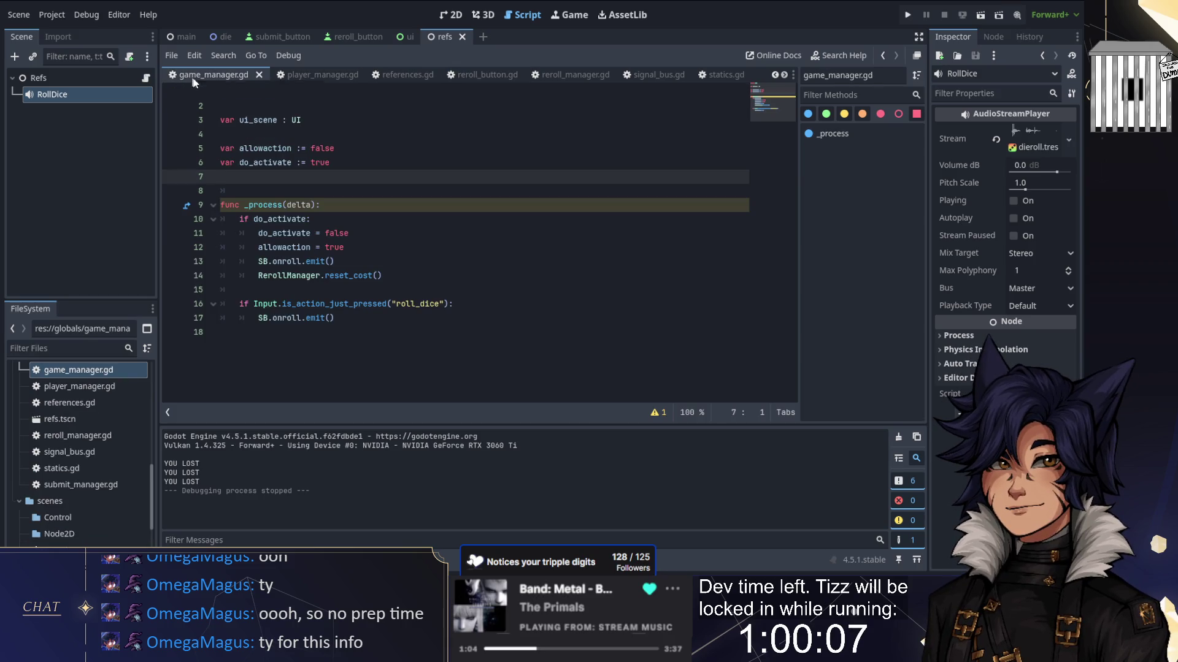
key("Down")
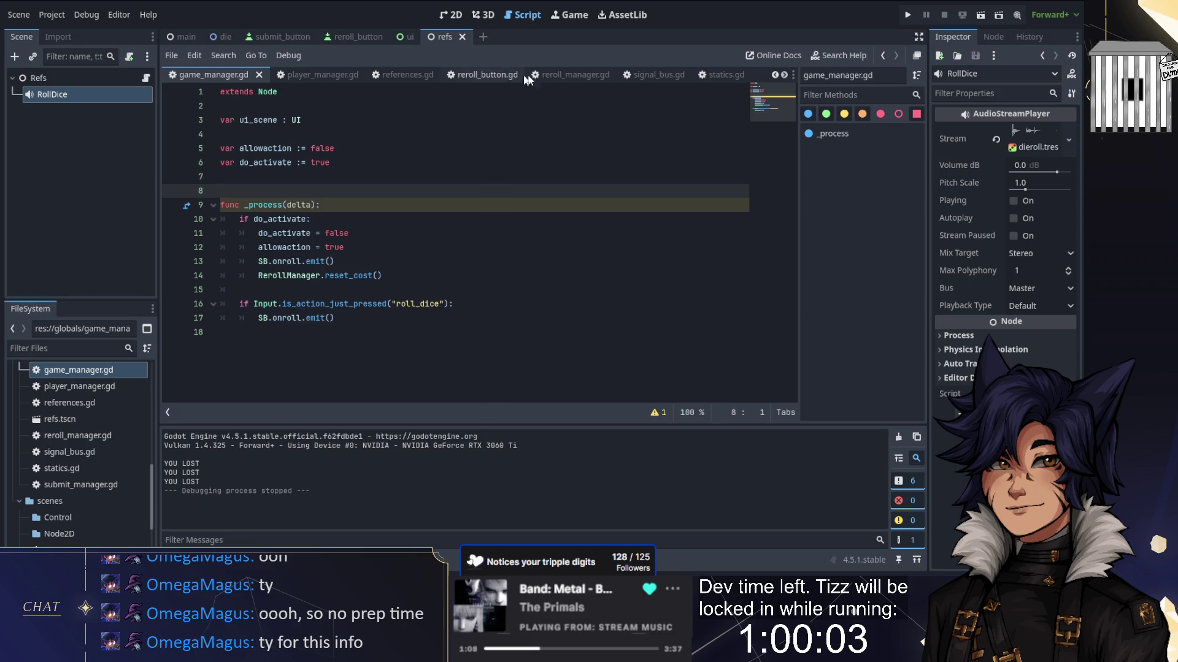
Step: Step through the open scripts via statics.gd to submit_manager.gd
left_click(568, 74)
left_click(653, 74)
left_click(731, 75)
scroll(737, 76, "down", 2)
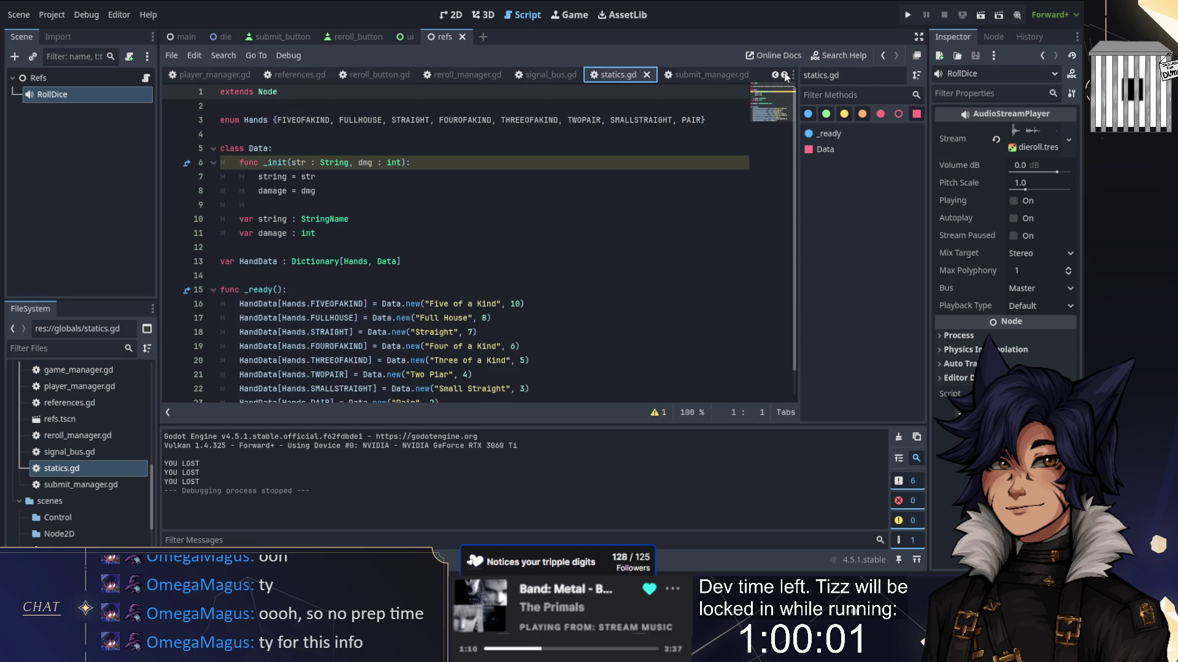
left_click(644, 77)
Step: Scroll down to on_submit and select the word 'free' on line 34
scroll(478, 222, "down", 1)
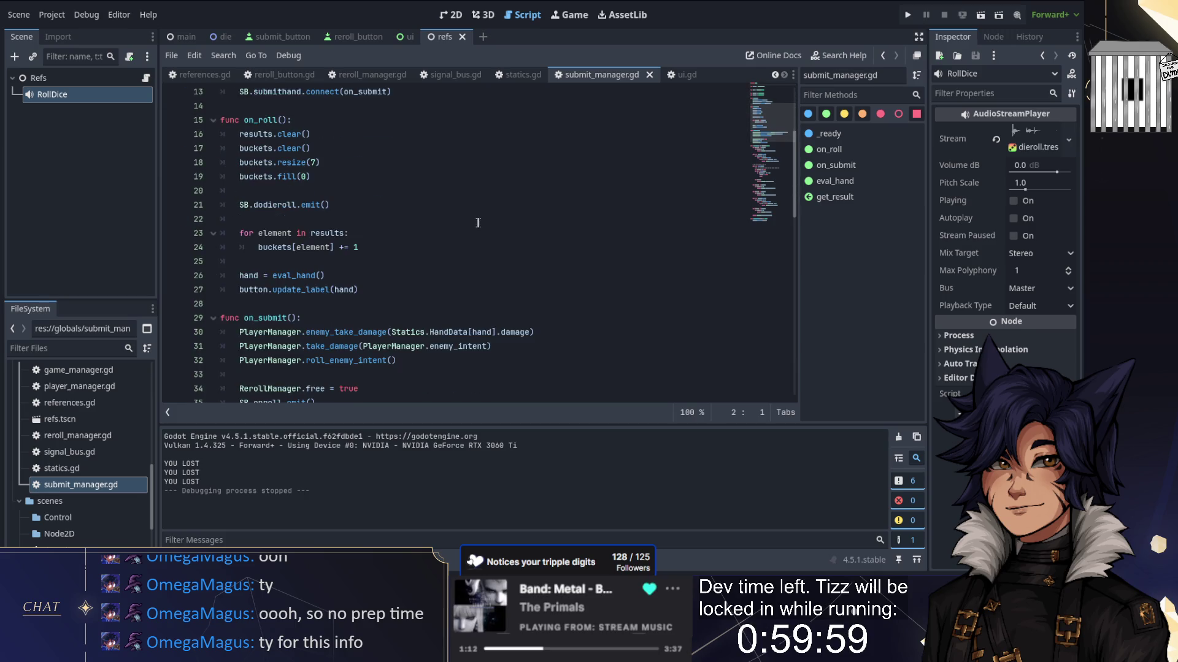
scroll(366, 208, "down", 2)
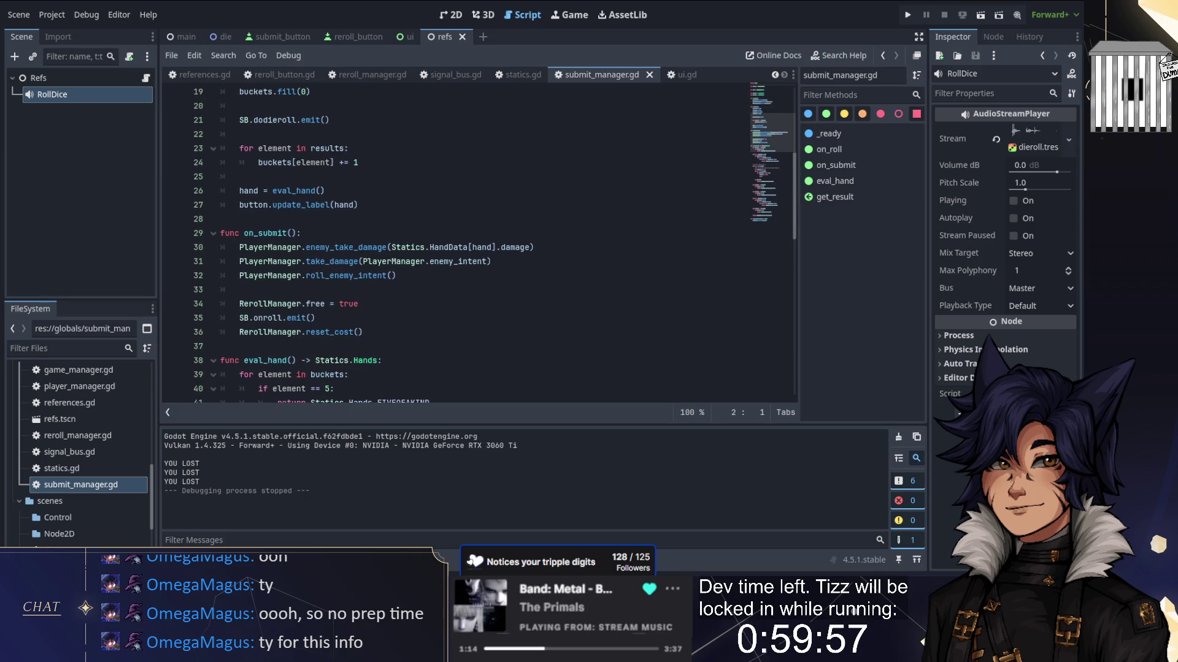
mouse_move(305, 300)
mouse_move(297, 277)
double_click(325, 304)
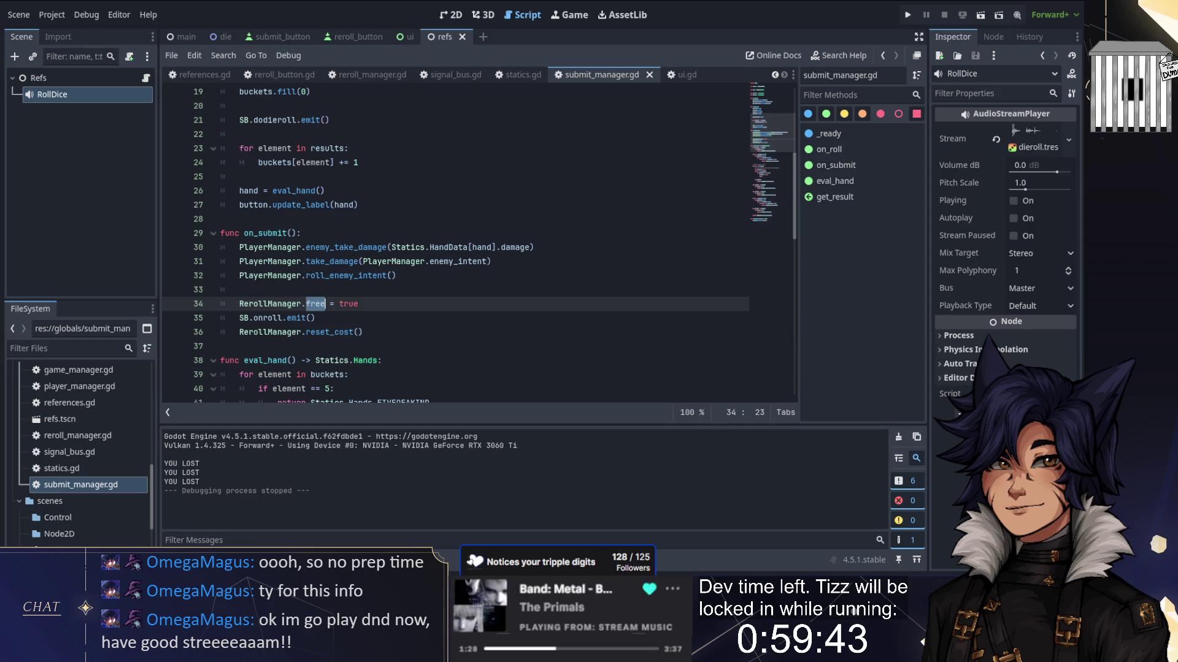
Step: Replace free with skip_all, then delete the RerollManager skip_all and reset_cost lines
type("skip_all")
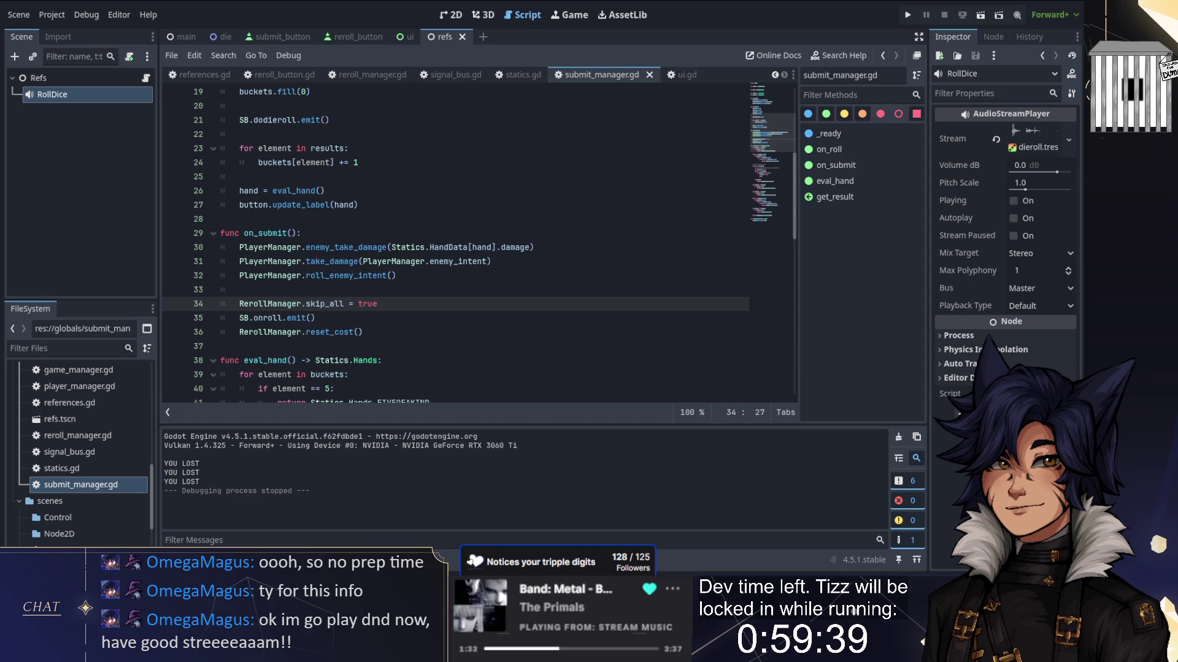
key("Down")
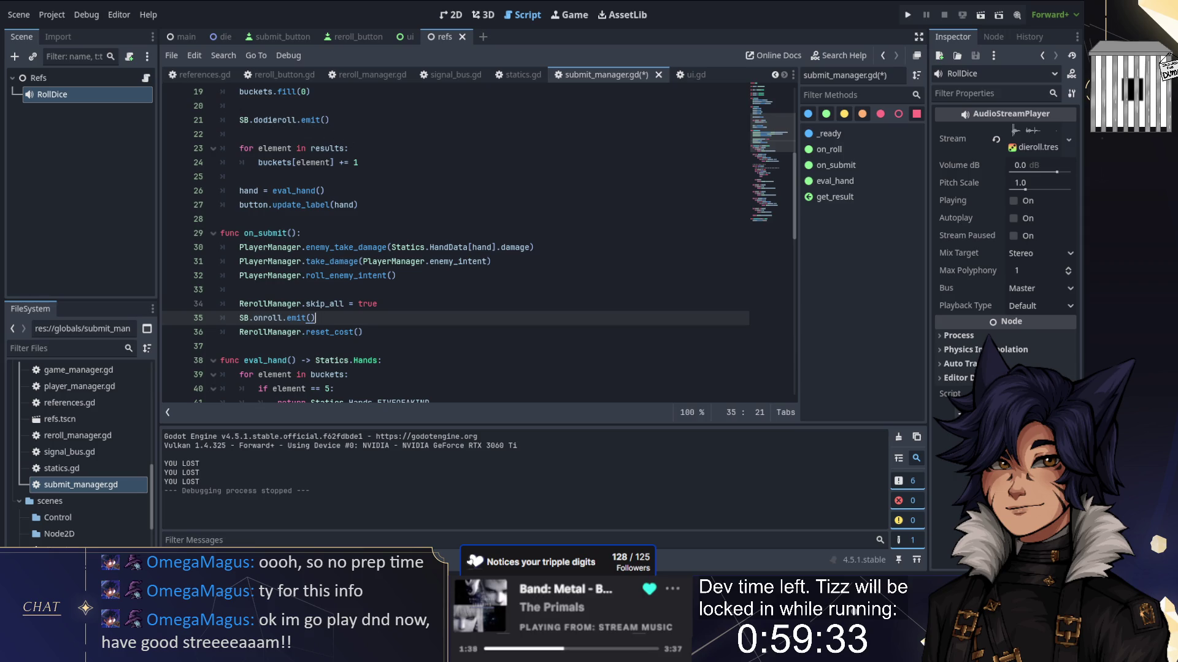
left_click_drag(363, 332, 315, 317)
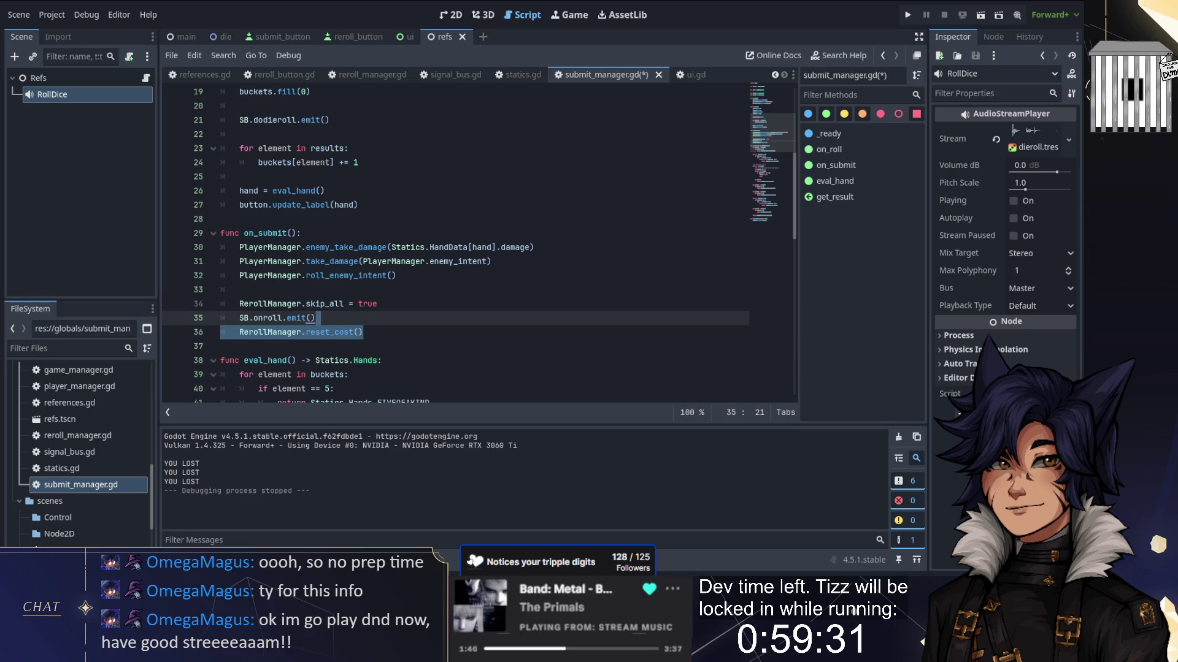
key("BackSpace")
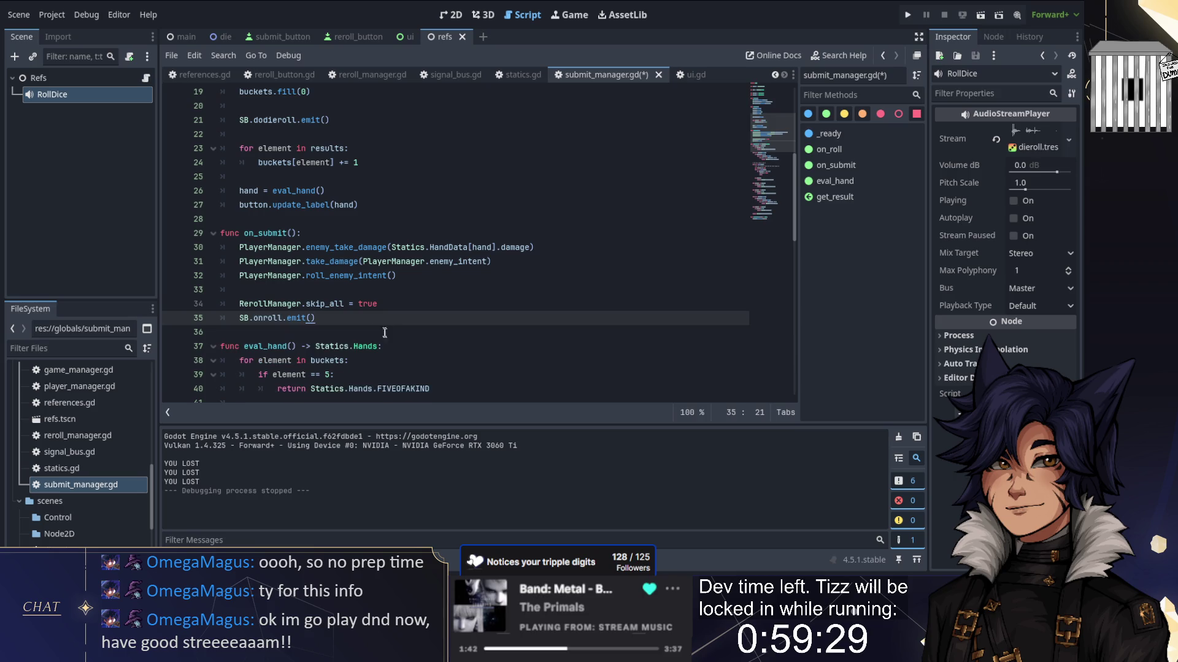
key("ctrl+z")
key("ctrl+z")
key("ctrl+z")
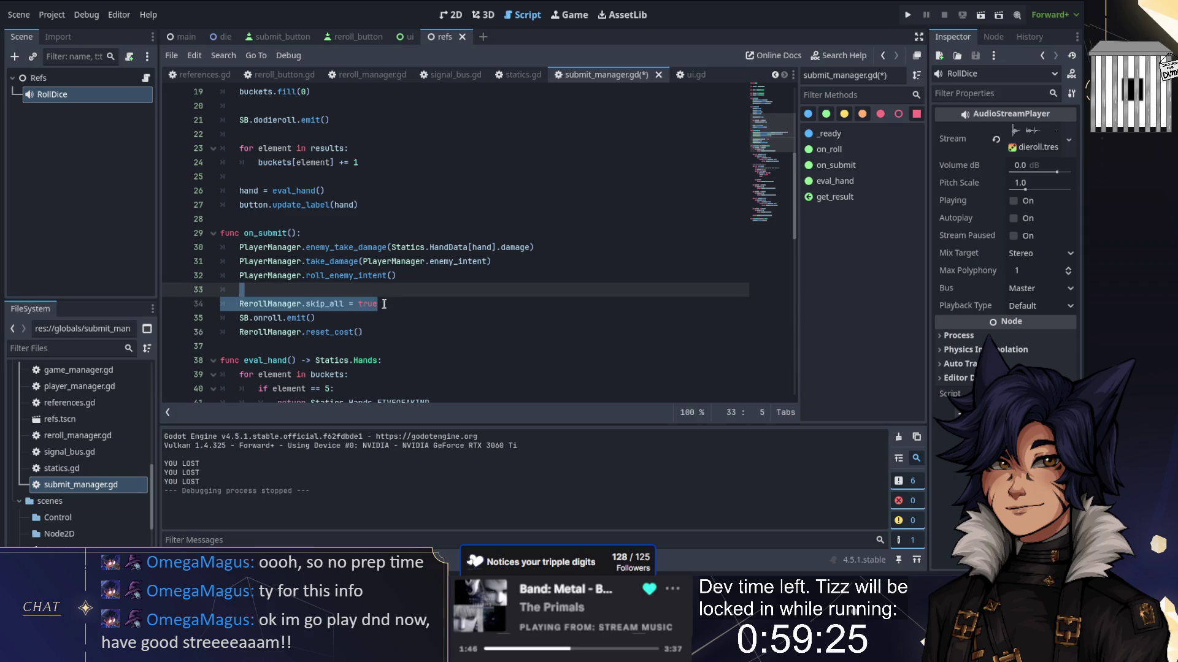
key("ctrl+shift+z")
key("ctrl+shift+z")
key("ctrl+shift+z")
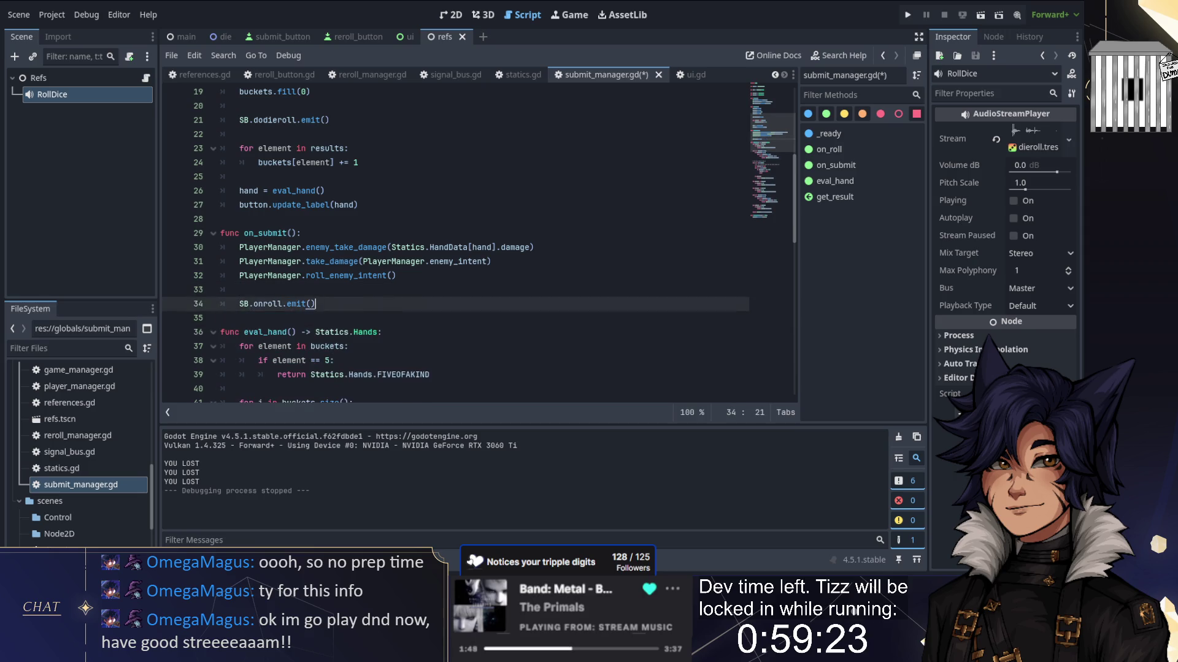
Step: Change SB.onroll.emit() to SB.resetroll.emit() in on_submit
left_click(306, 304)
key("BackSpace")
key("BackSpace")
type("reset")
key("Escape")
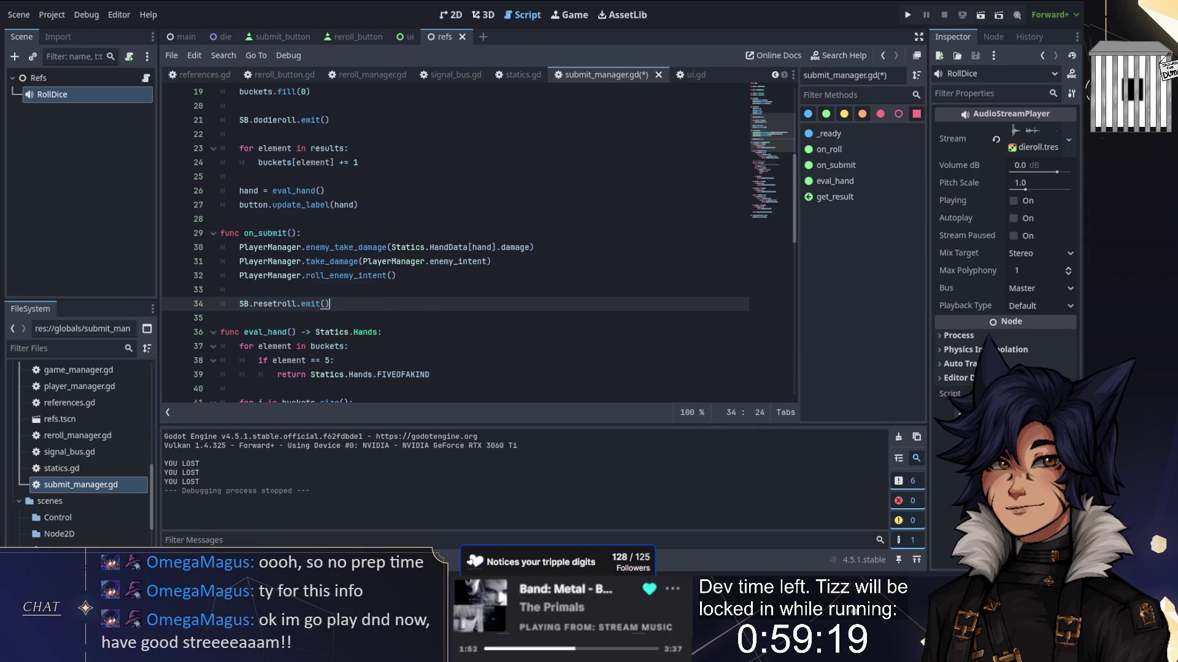
double_click(275, 303)
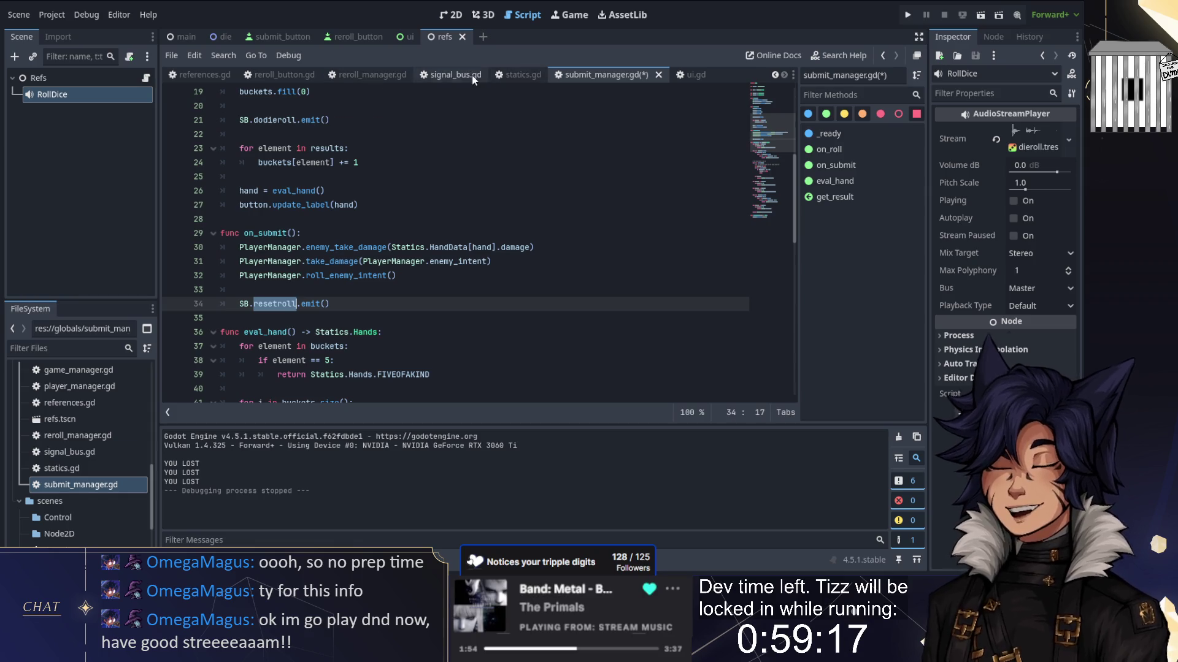
left_click(437, 76)
Step: Declare a new 'signal resetroll' below the onroll signal
left_click(282, 148)
key("Return")
key("Return")
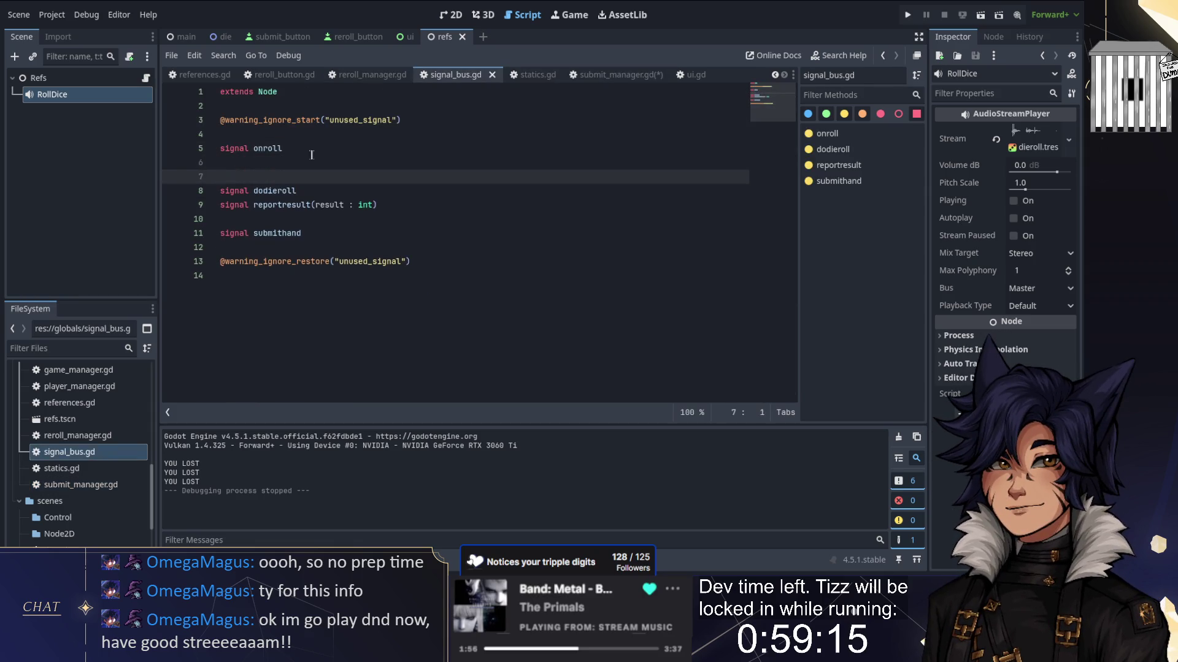
key("Up")
type("signal resetroll")
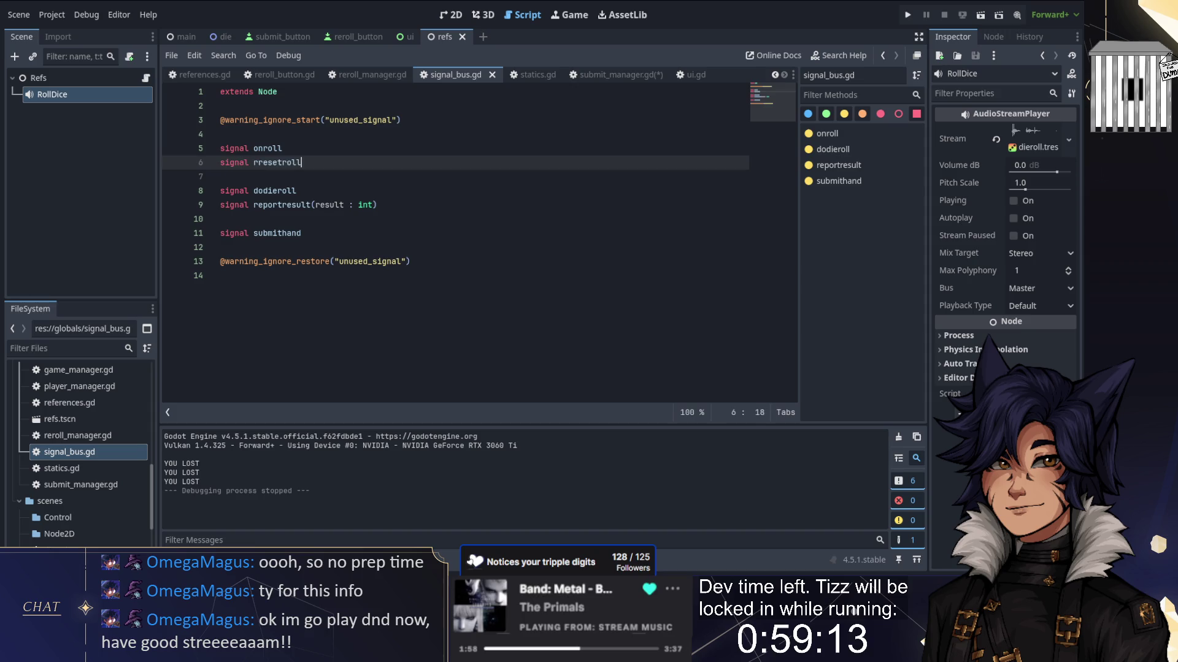
Step: Add an SB reset_cost call inside _ready in reroll_manager.gd and save all scripts
left_click(373, 74)
scroll(299, 201, "down", 1)
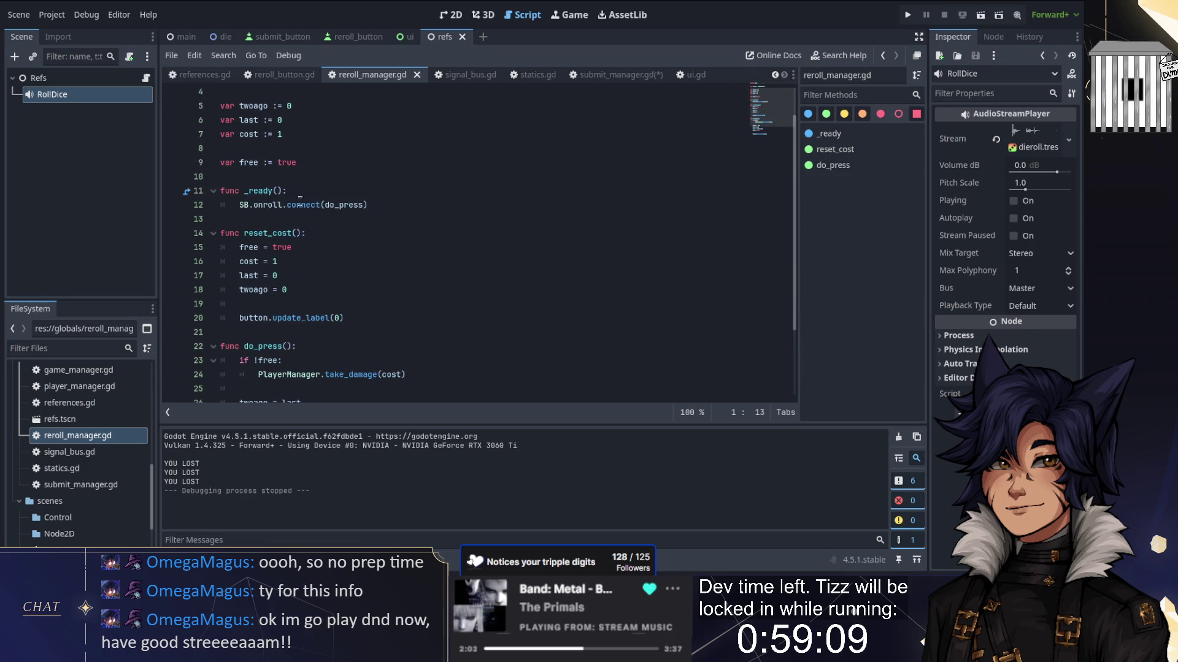
left_click(309, 191)
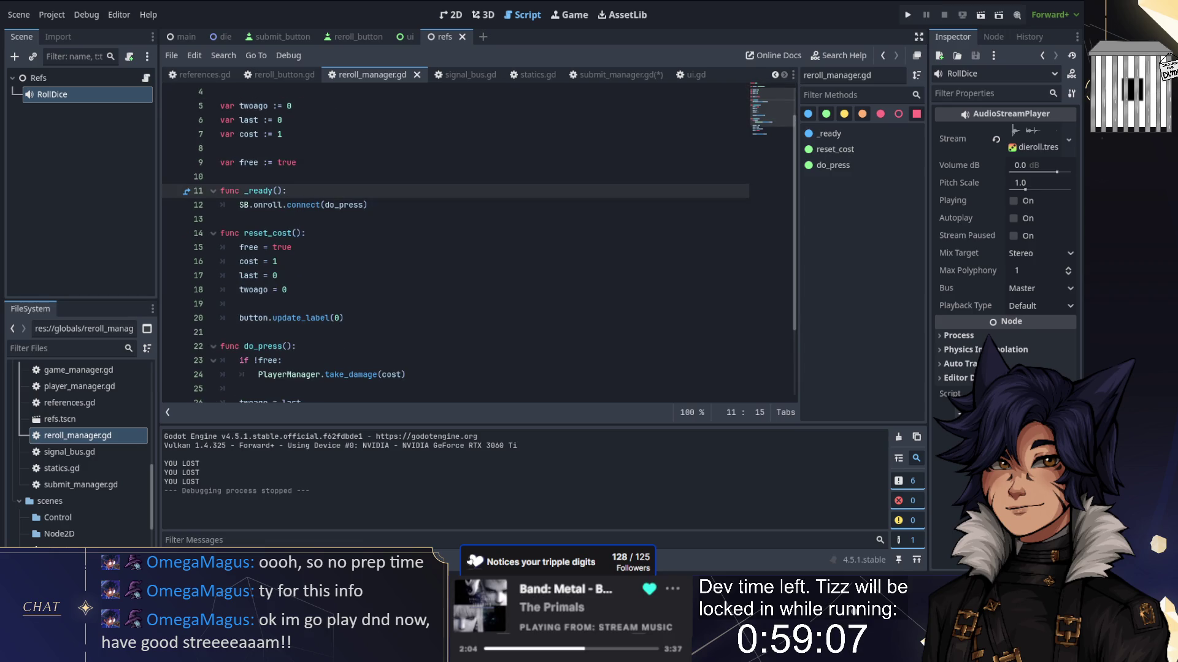
key("Return")
type("SB>.reset")
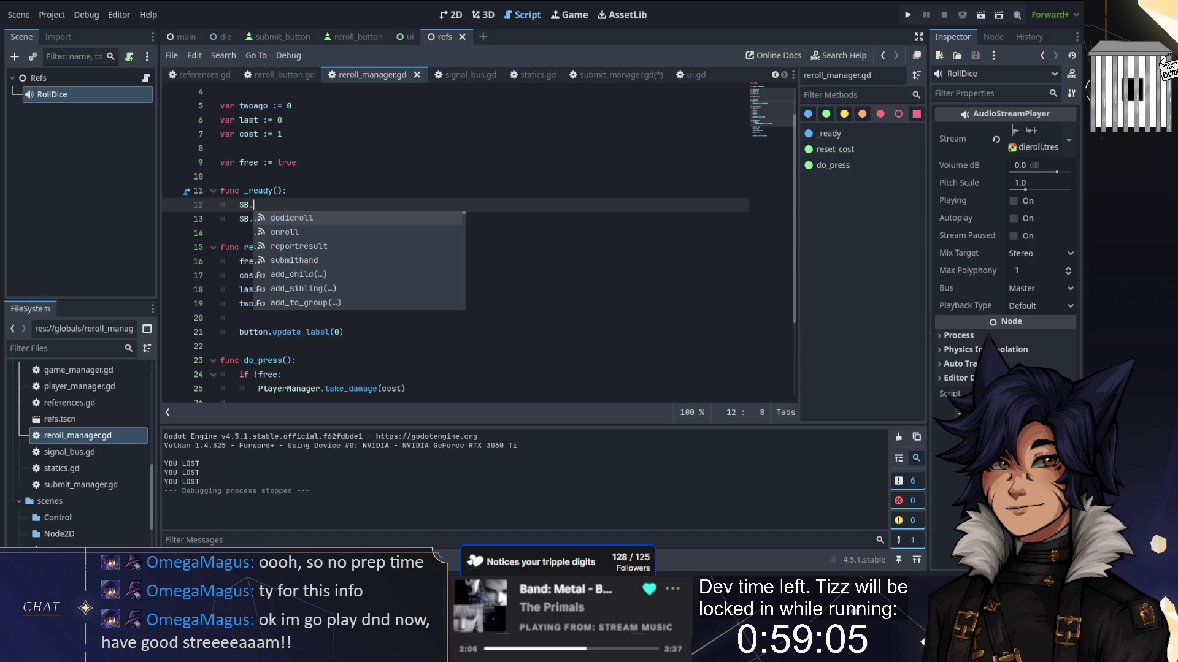
type("ll.connec")
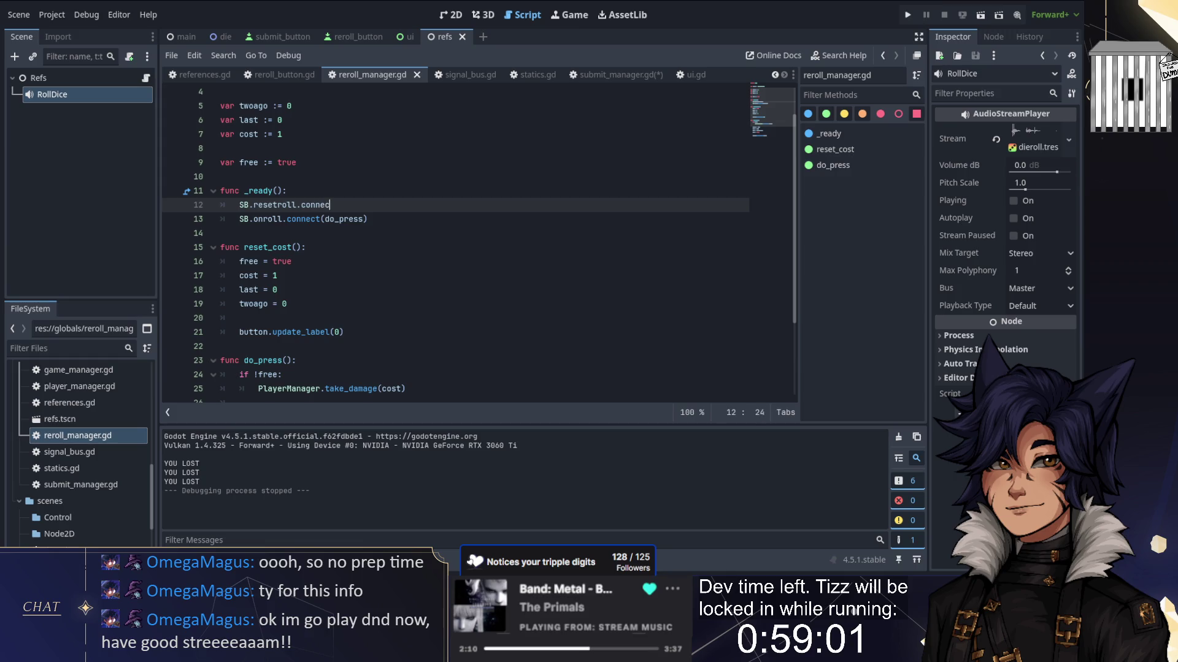
type("t(reset_cost")
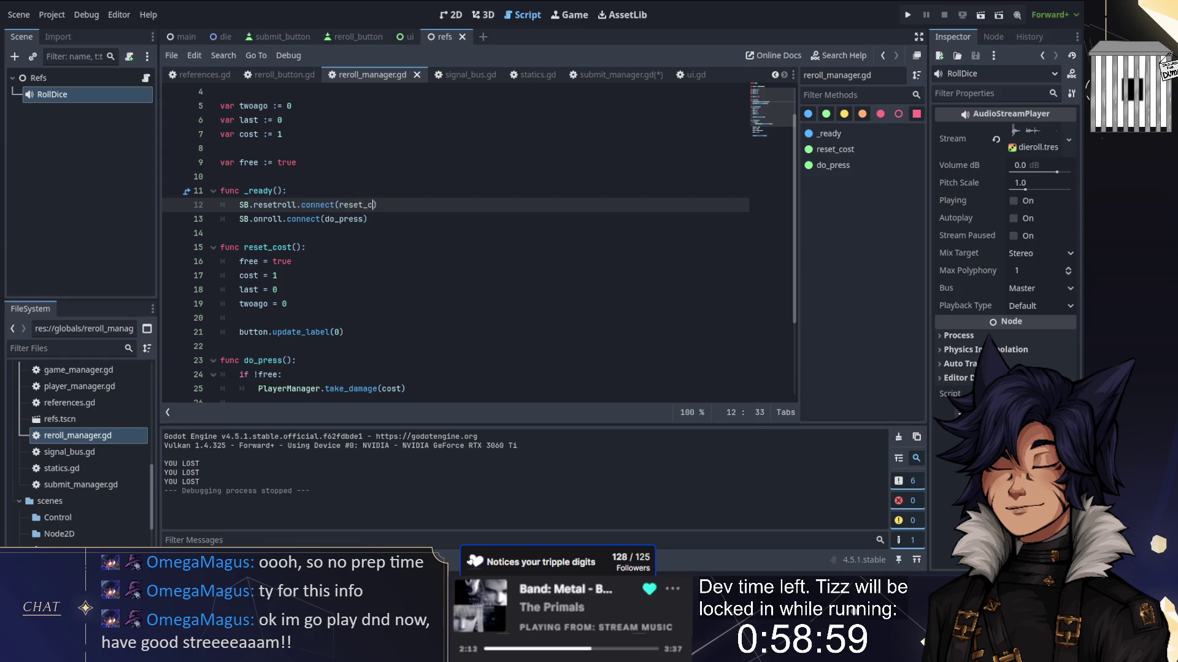
left_click(297, 162)
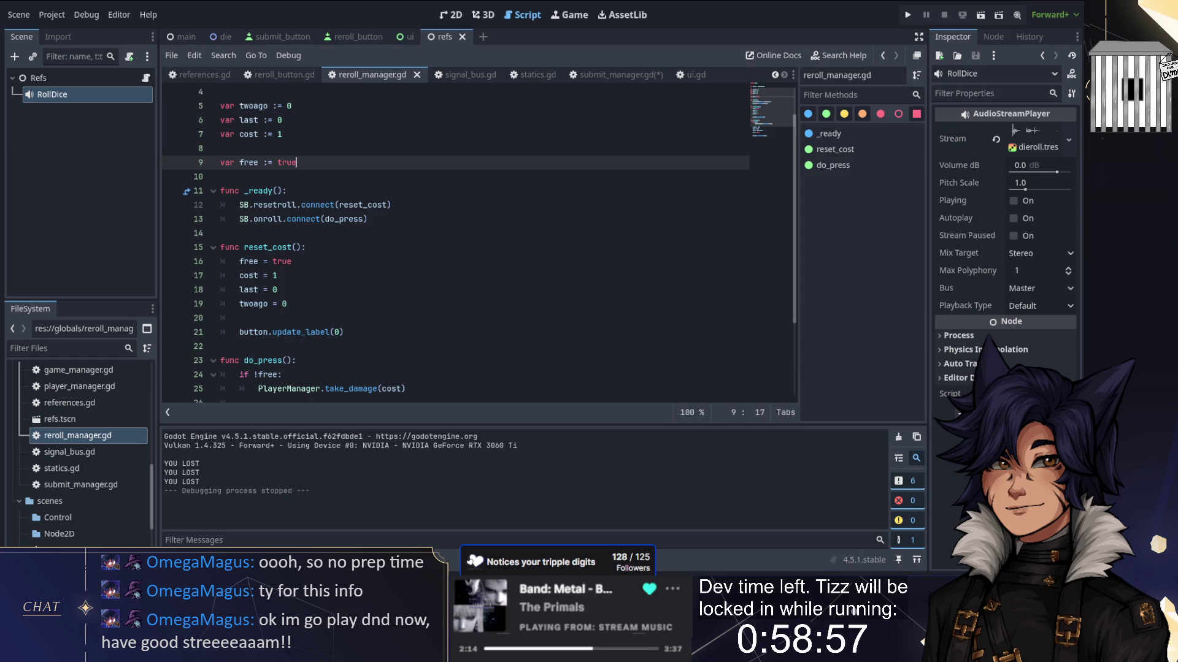
scroll(278, 229, "down", 2)
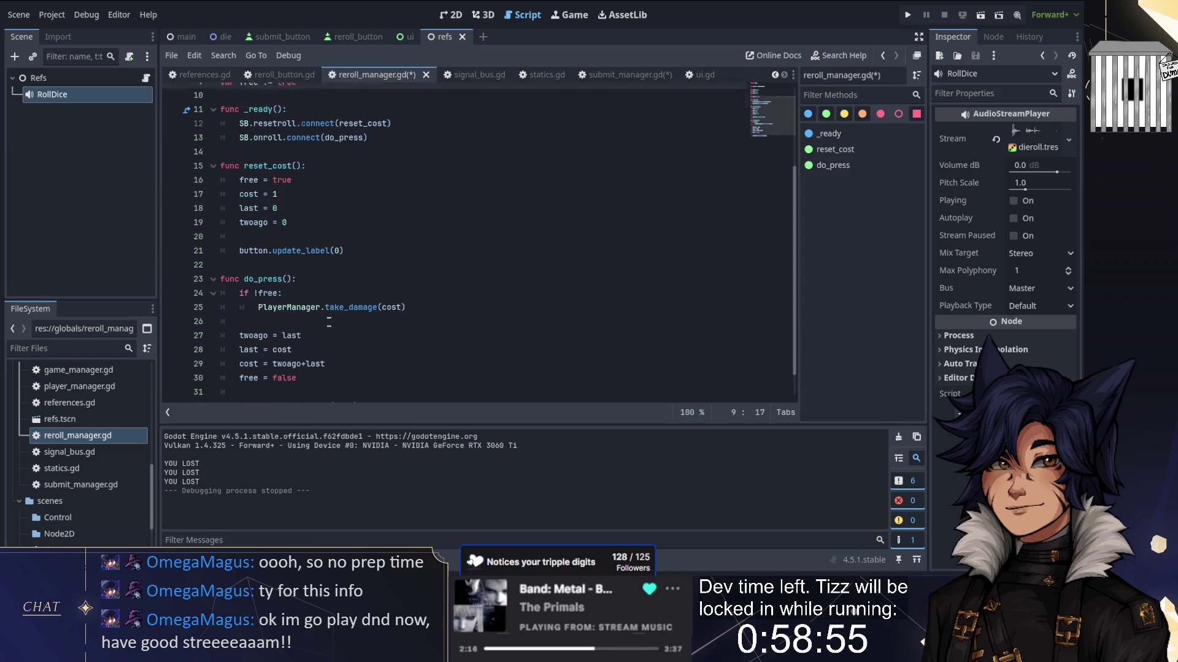
scroll(293, 314, "down", 1)
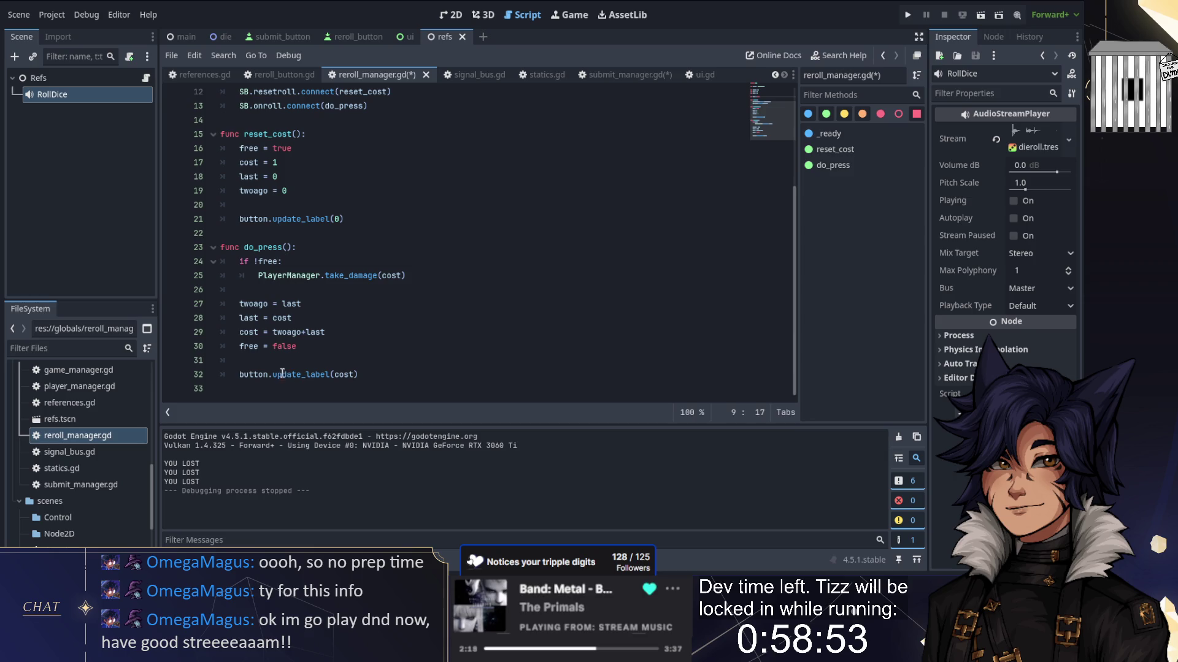
scroll(276, 245, "up", 4)
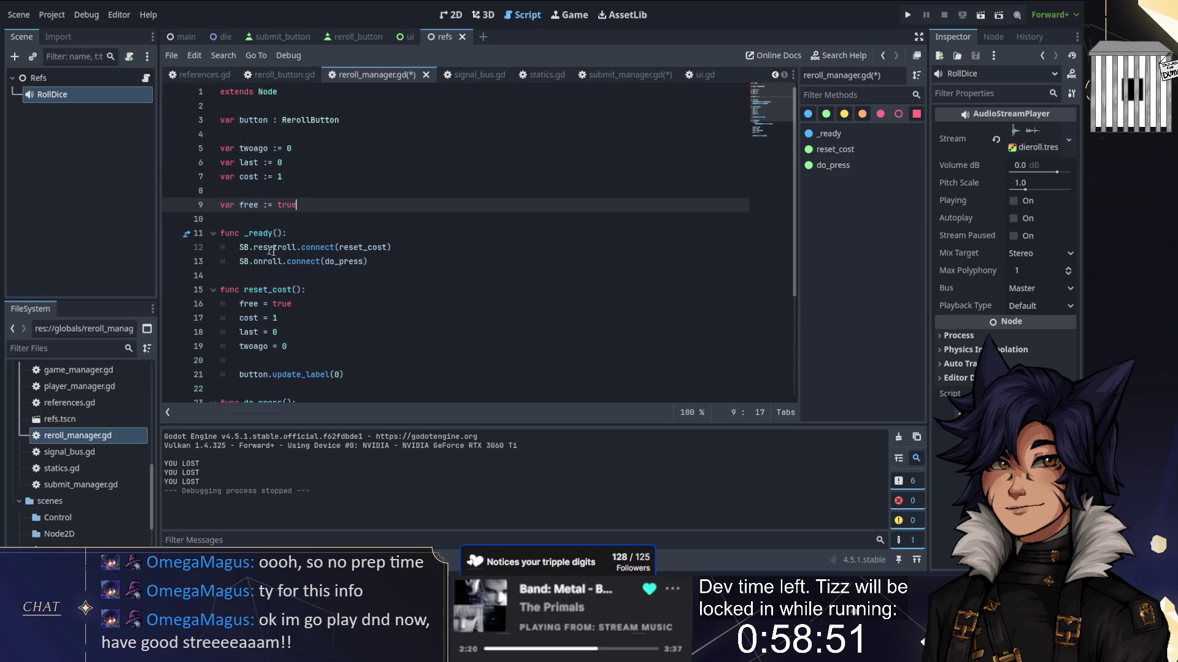
double_click(270, 247)
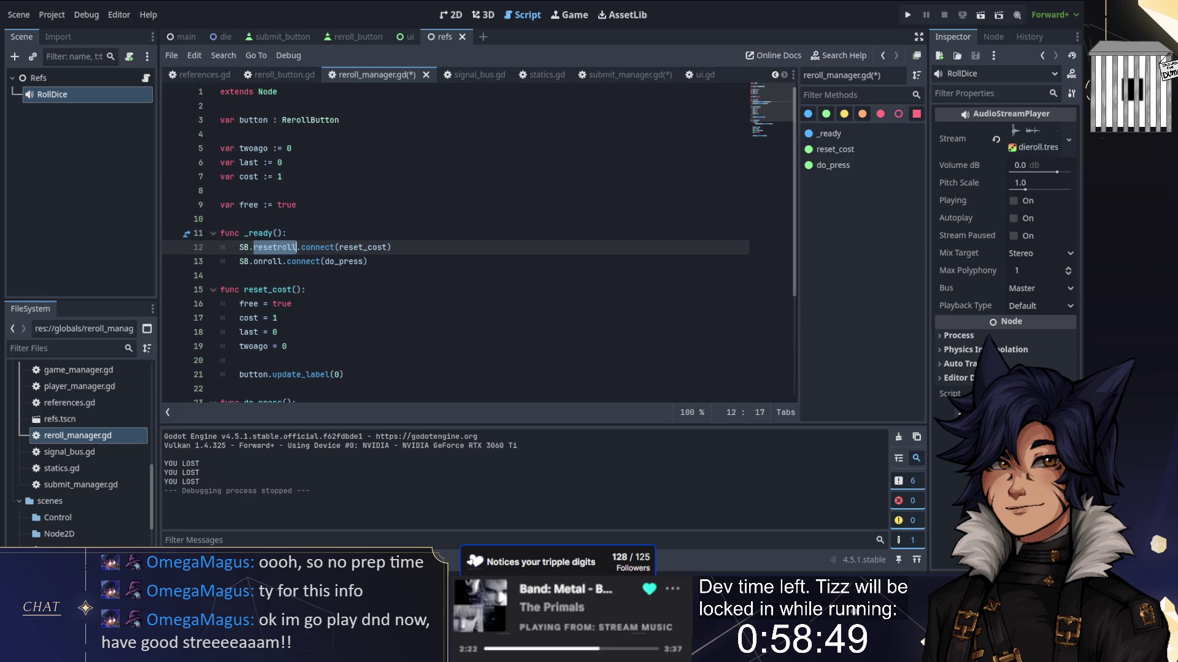
key("ctrl+s")
Step: In submit_manager.gd, duplicate the onroll connect line as SB.resetroll.connect(reset_roll)
left_click(613, 76)
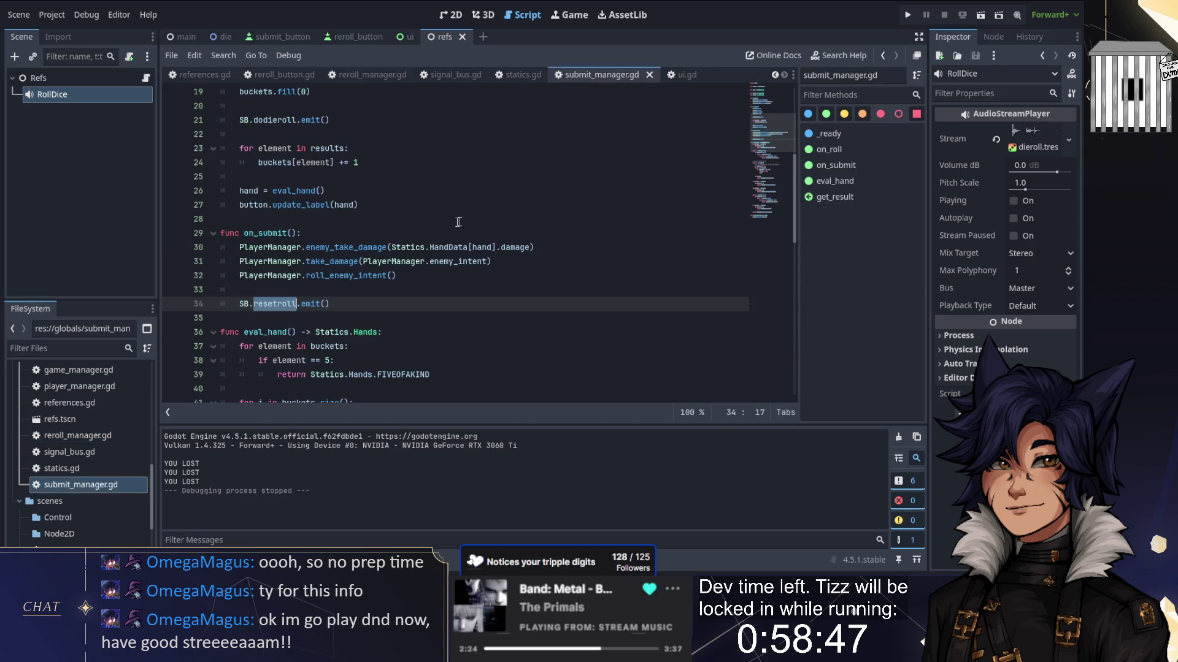
scroll(454, 246, "up", 6)
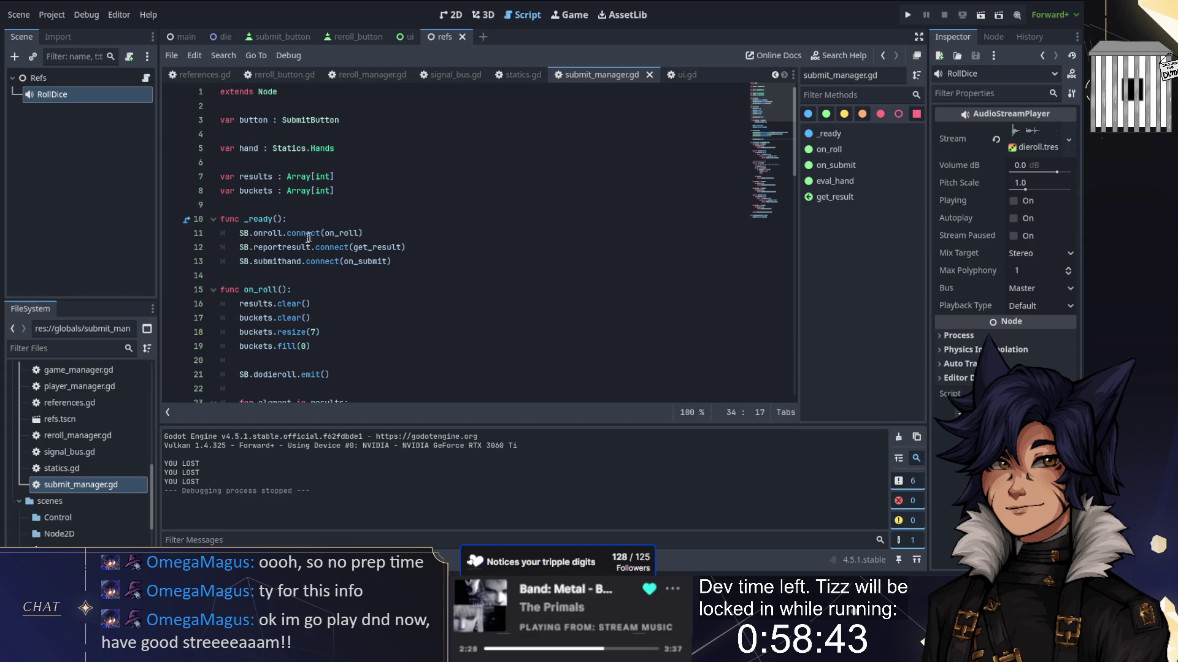
left_click_drag(363, 233, 289, 219)
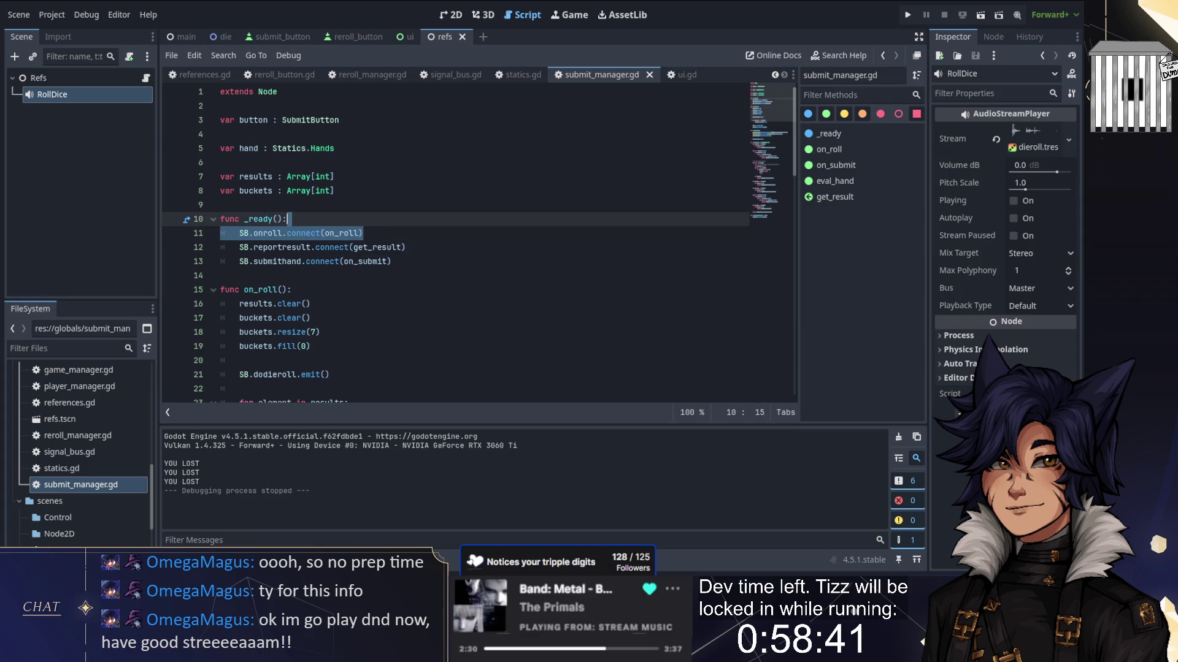
key("ctrl+shift+d")
type("esetr")
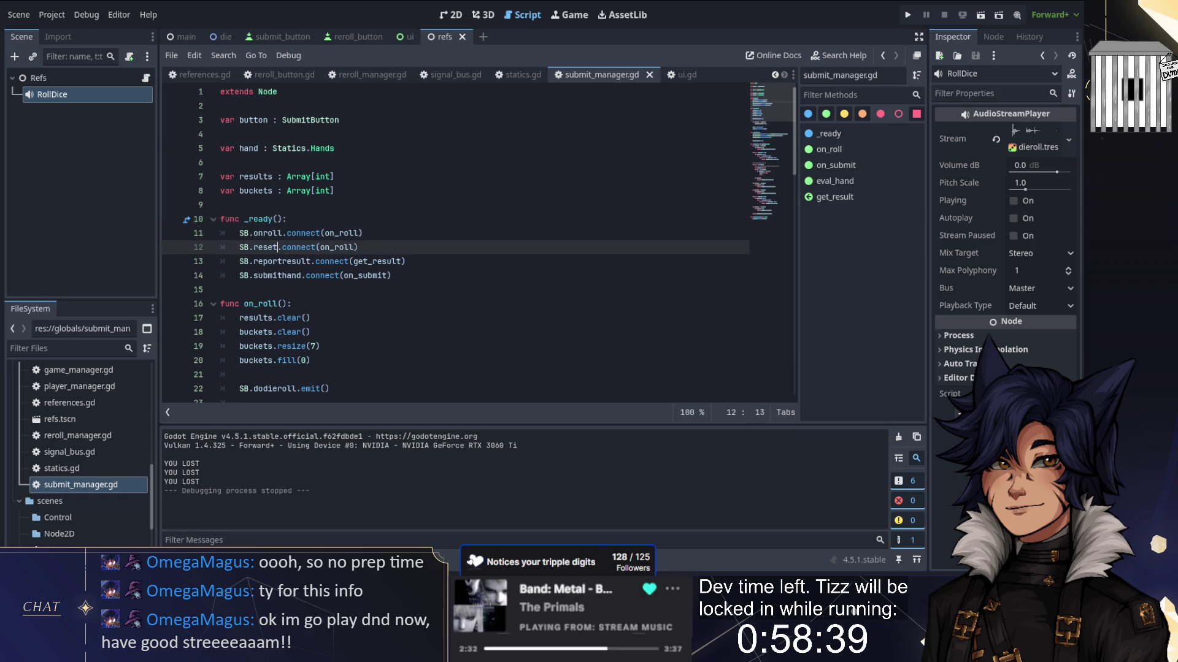
type("oll")
double_click(356, 247)
type("reset_rol")
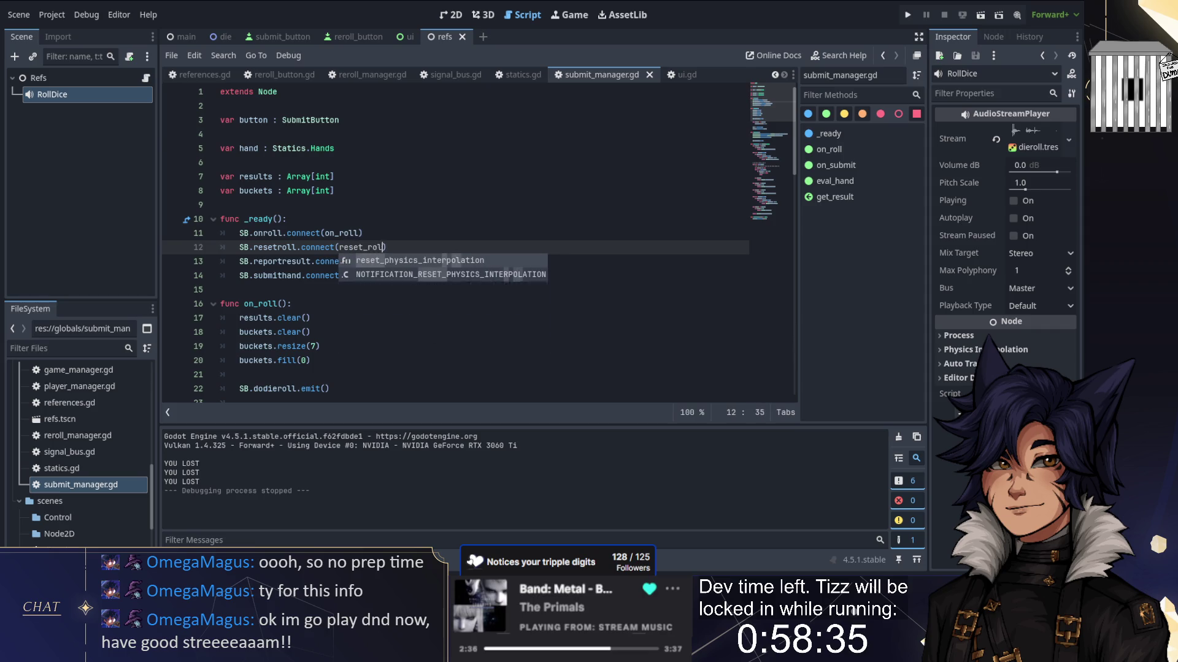
type("l")
Step: Define the reset_roll function in submit_manager.gd with a 'hand = []' body, and save
scroll(454, 245, "down", 6)
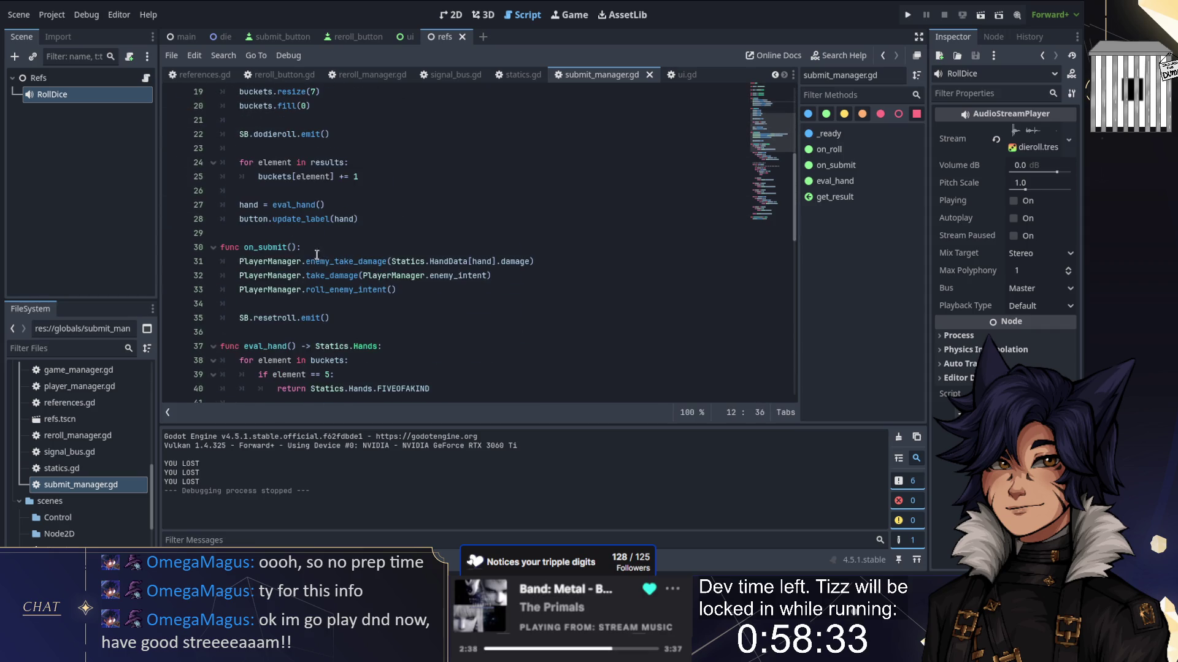
left_click(224, 261)
left_click(220, 247)
type("func reset_roll(")
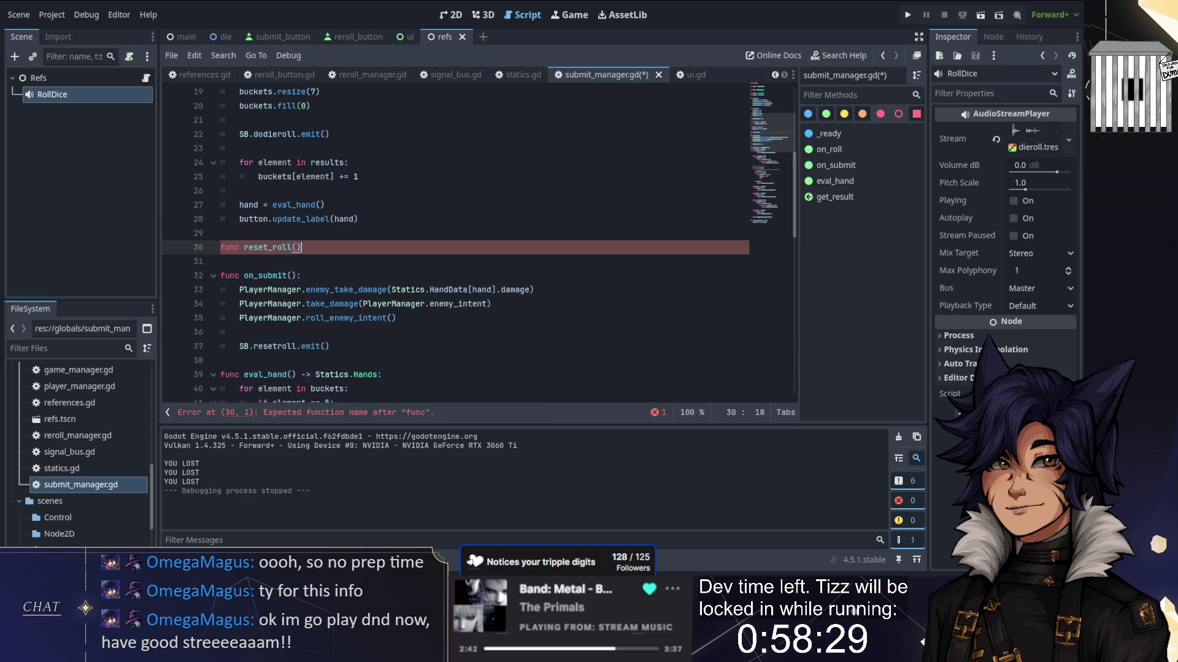
type(":")
key("Return")
scroll(454, 245, "up", 2)
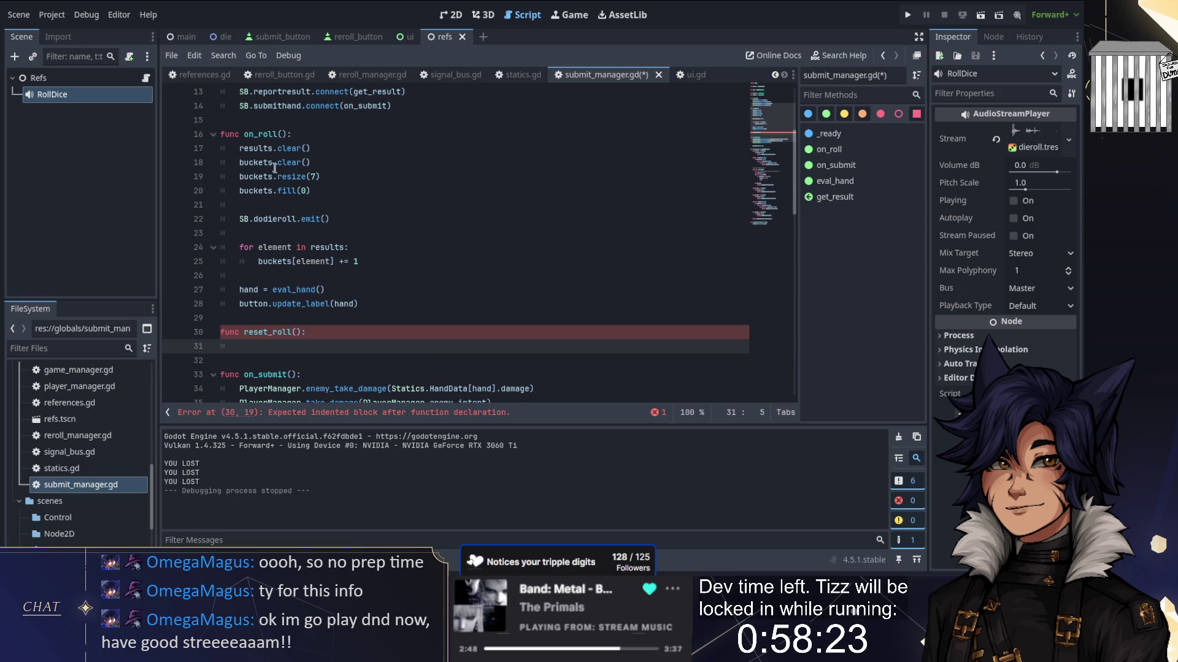
type("hand = []")
scroll(454, 246, "up", 2)
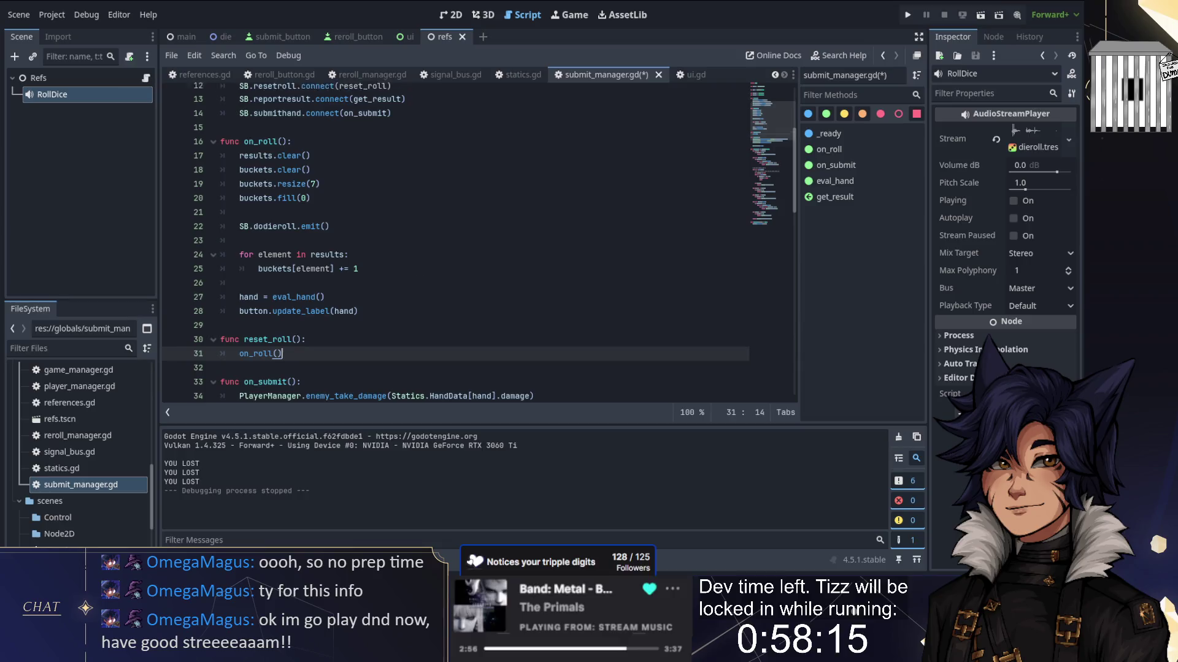
scroll(453, 245, "down", 3)
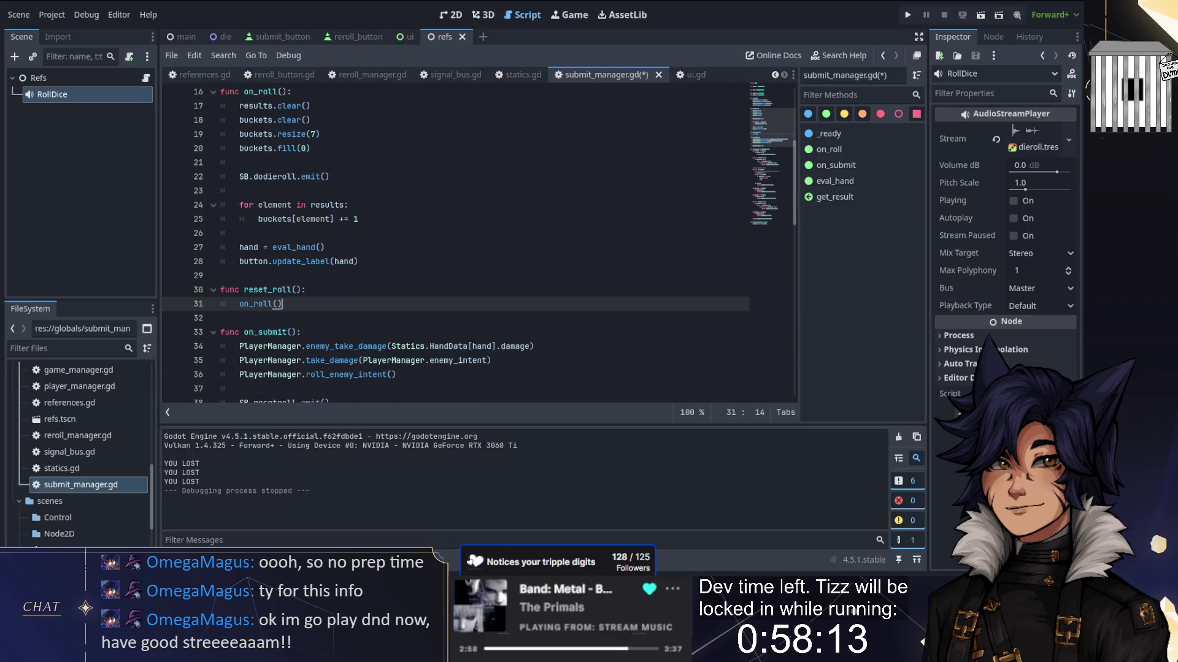
scroll(479, 244, "down", 1)
key("ctrl+s")
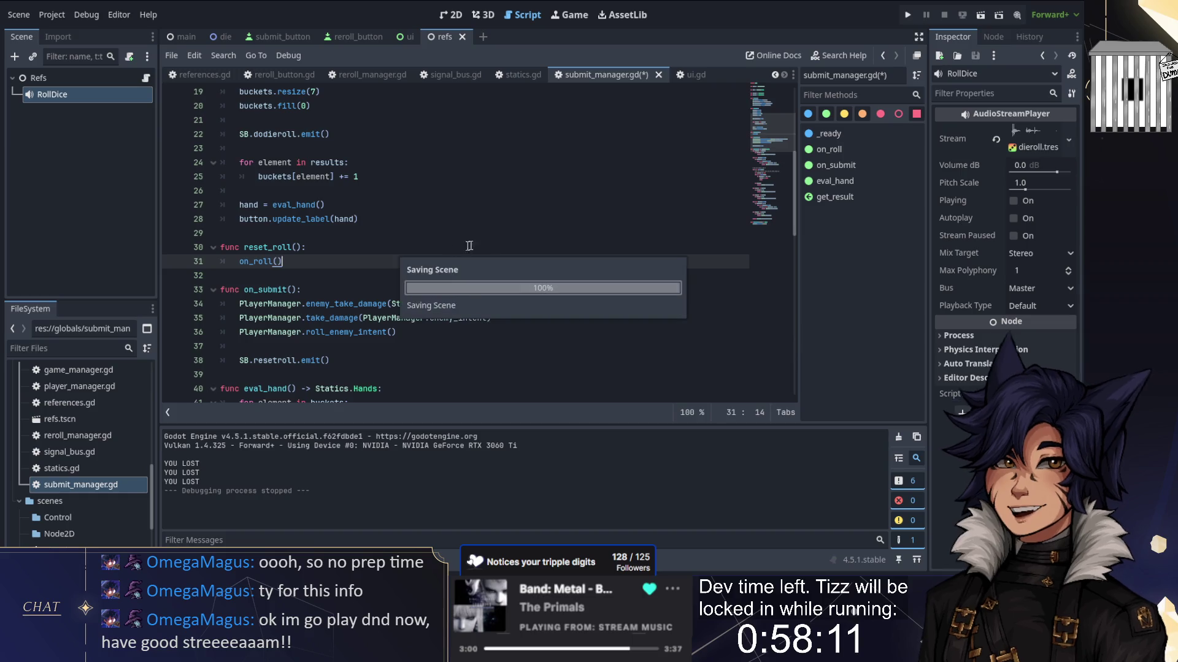
Step: In game_manager.gd, replace the onroll and reset_cost calls with SB.resetroll.emit(), save, and run
scroll(405, 122, "up", 5)
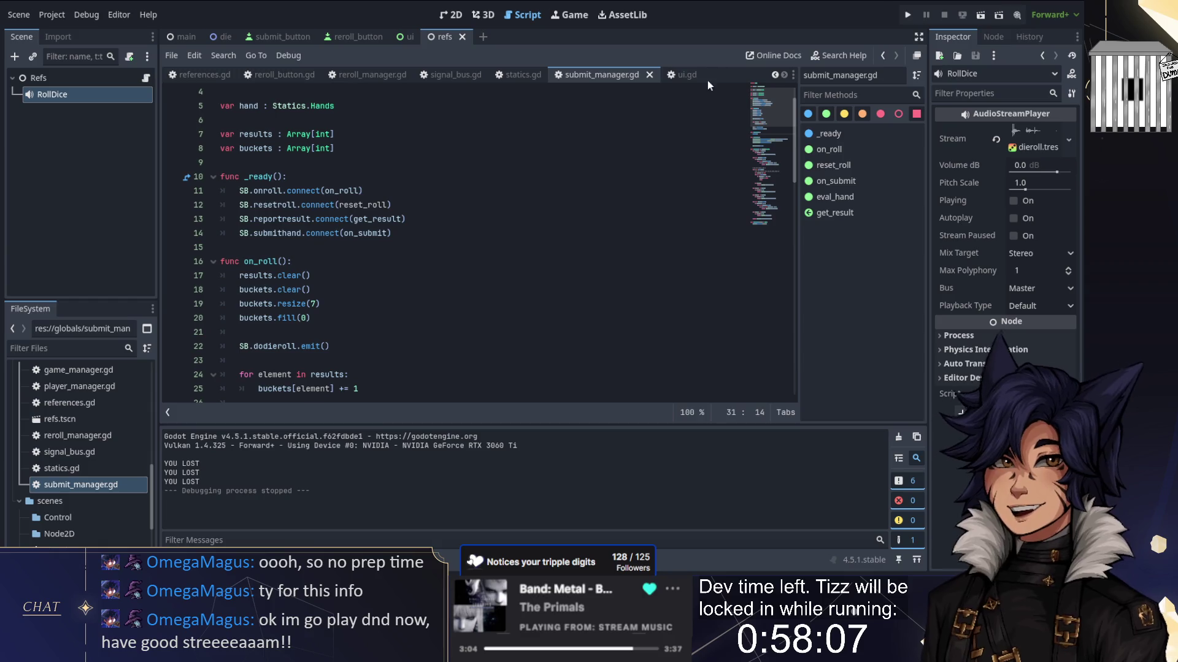
double_click(67, 370)
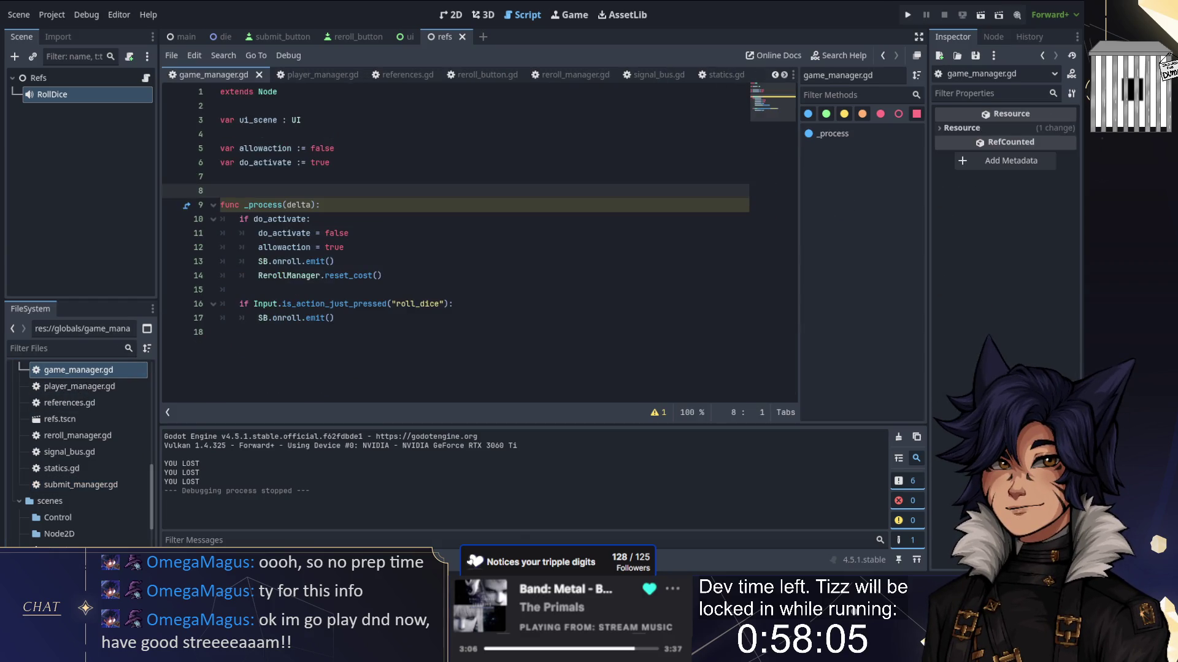
left_click_drag(406, 276, 272, 261)
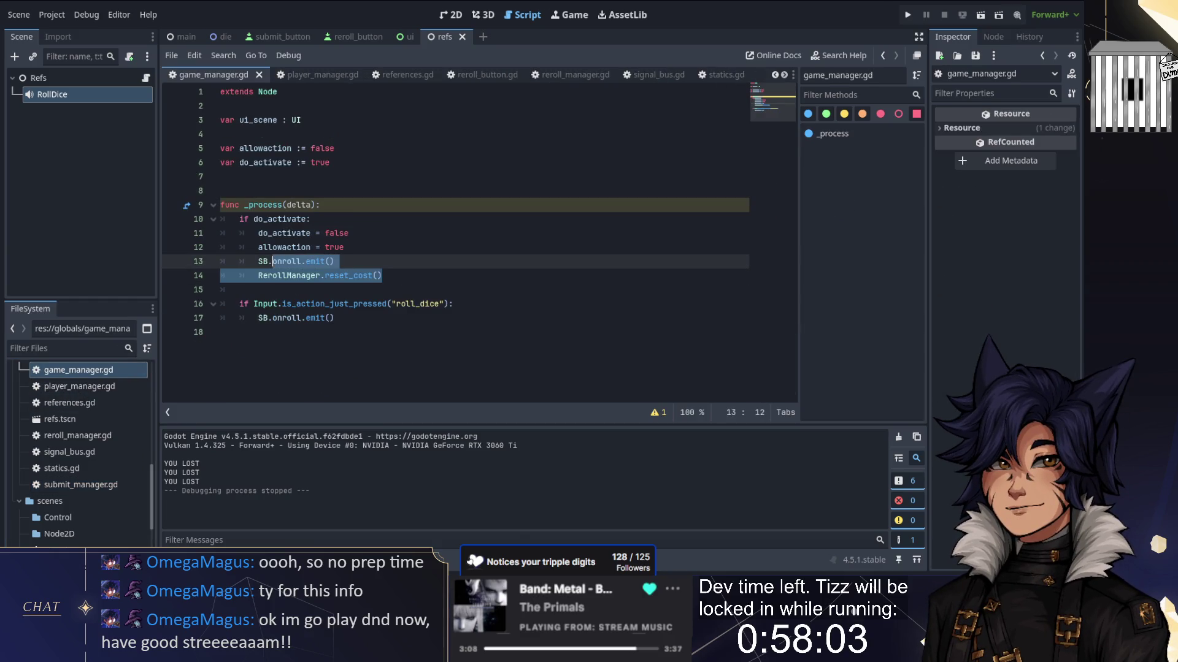
type("resetroll()")
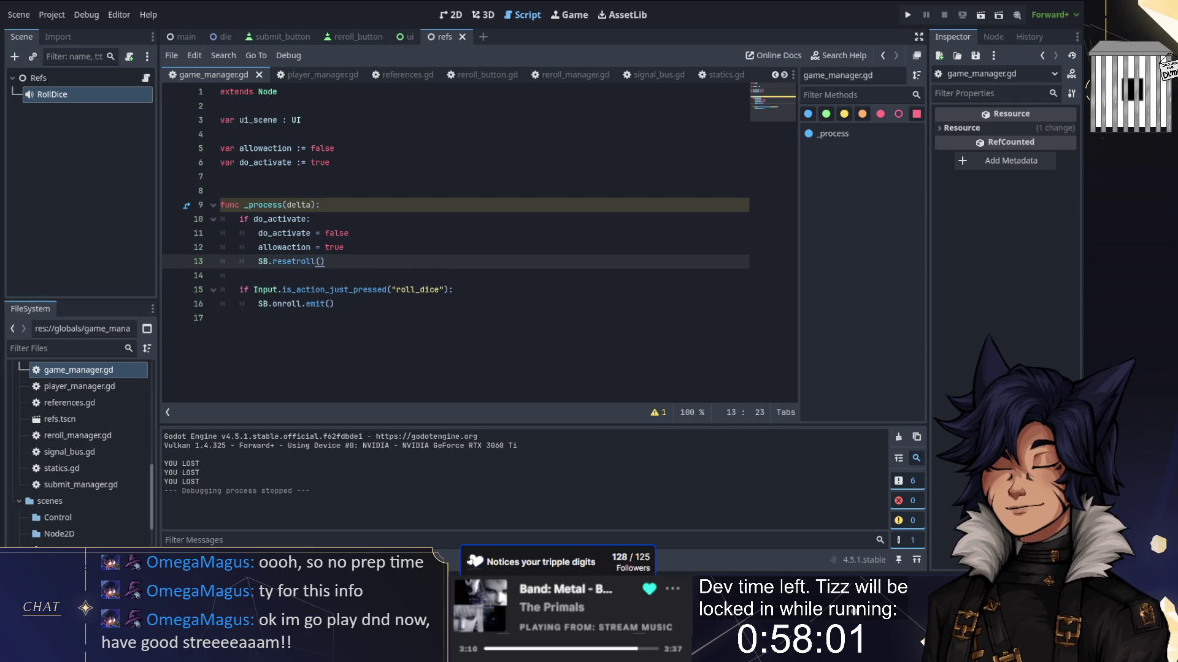
type(".emit")
key("Return")
key("ctrl+s")
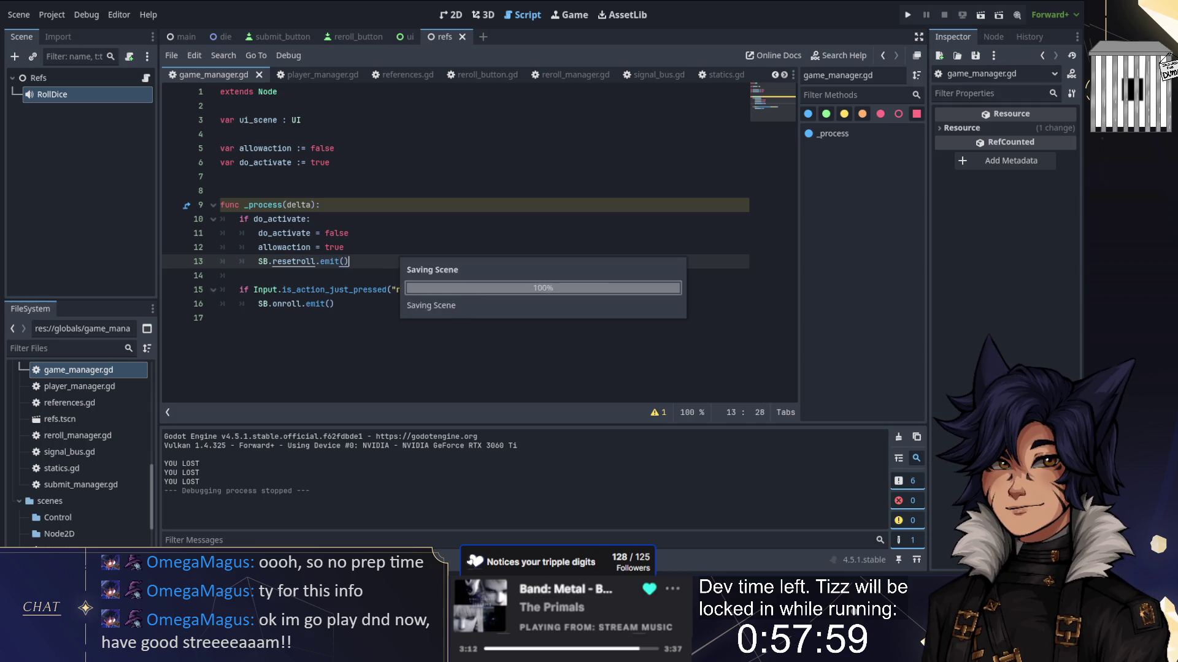
left_click(909, 14)
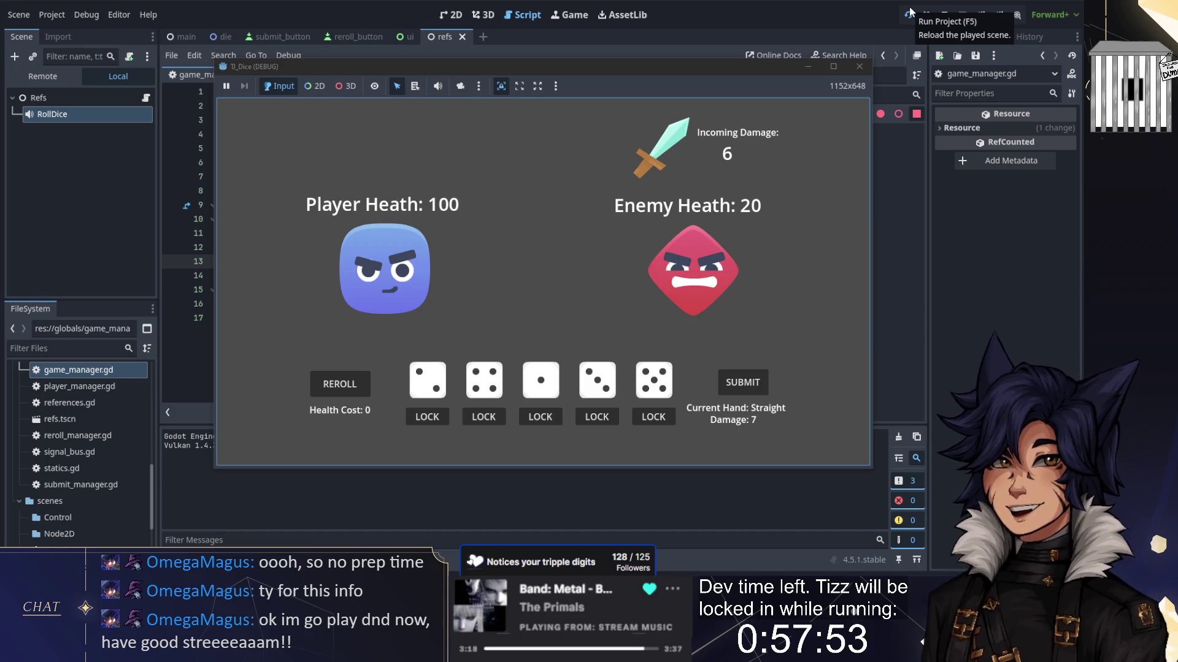
Step: Reroll with R and submit several hands, including a Full House and a Pair
key("r")
key("r")
key("r")
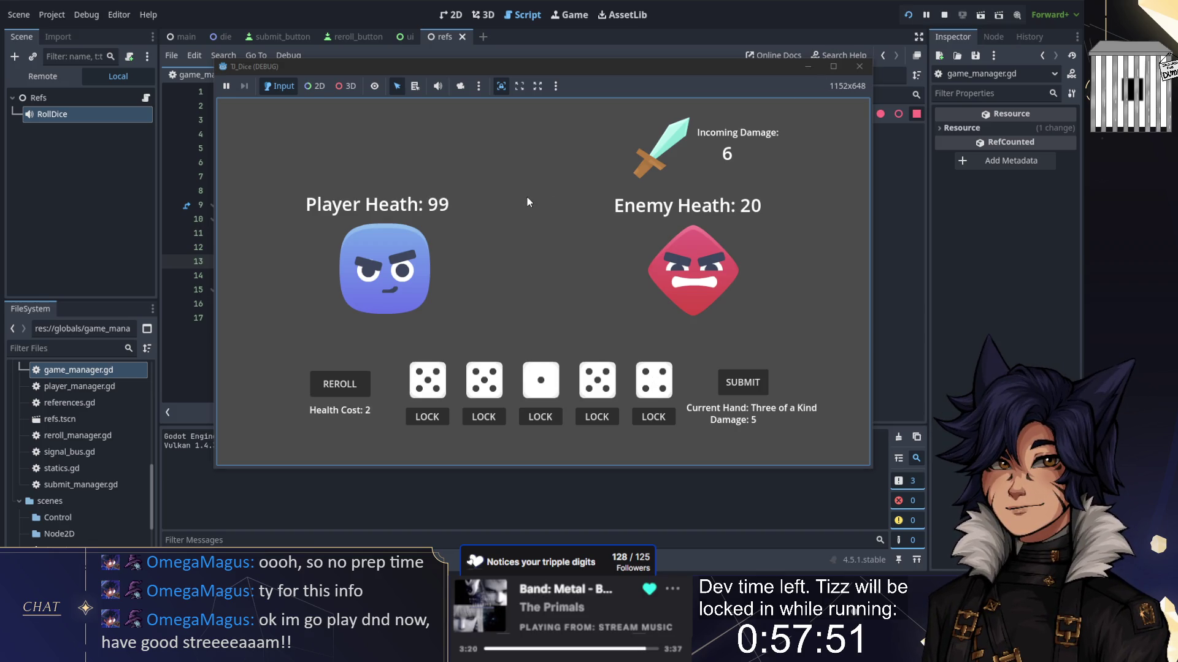
key("r")
key("r")
left_click(743, 383)
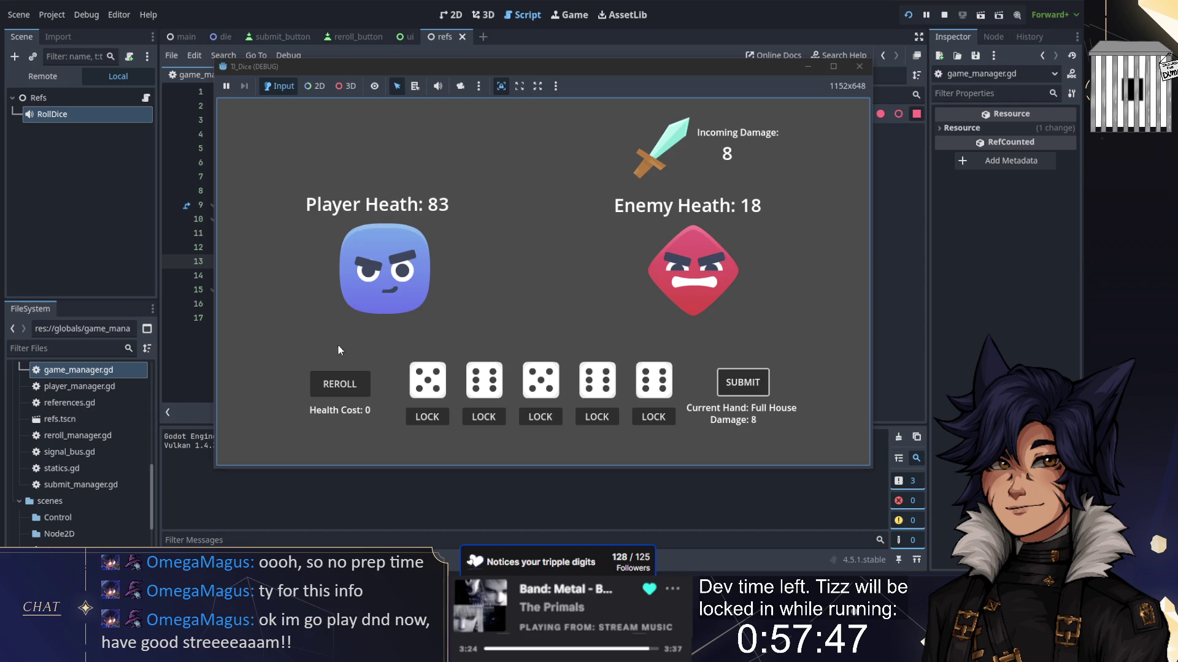
left_click(741, 378)
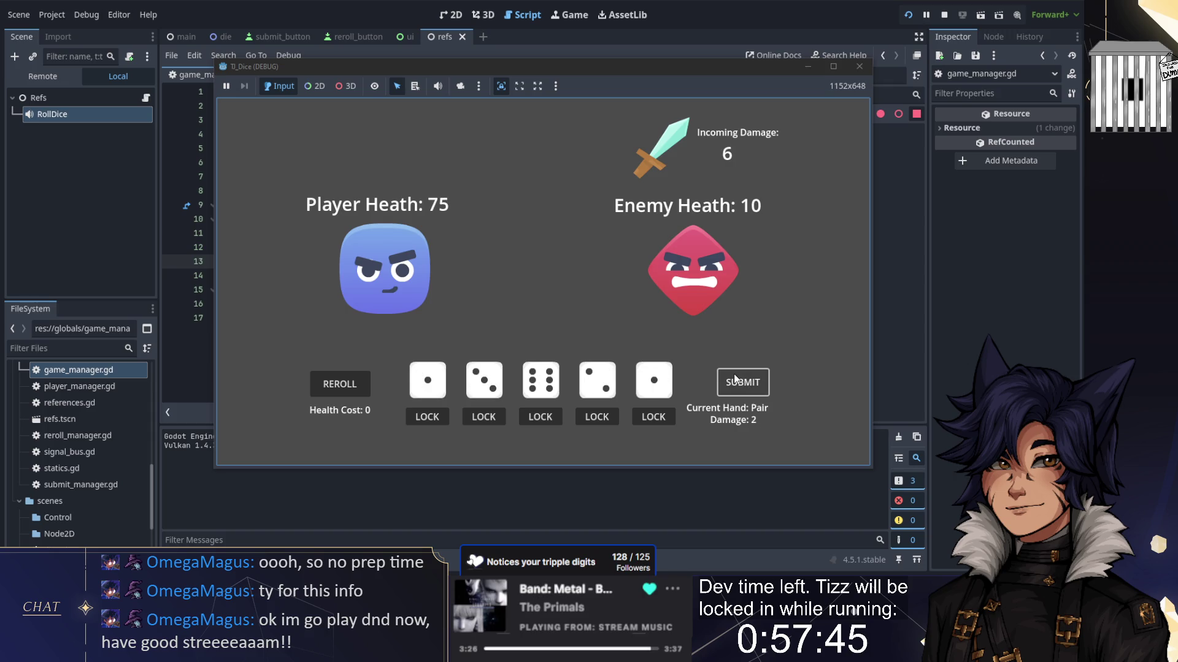
key("r")
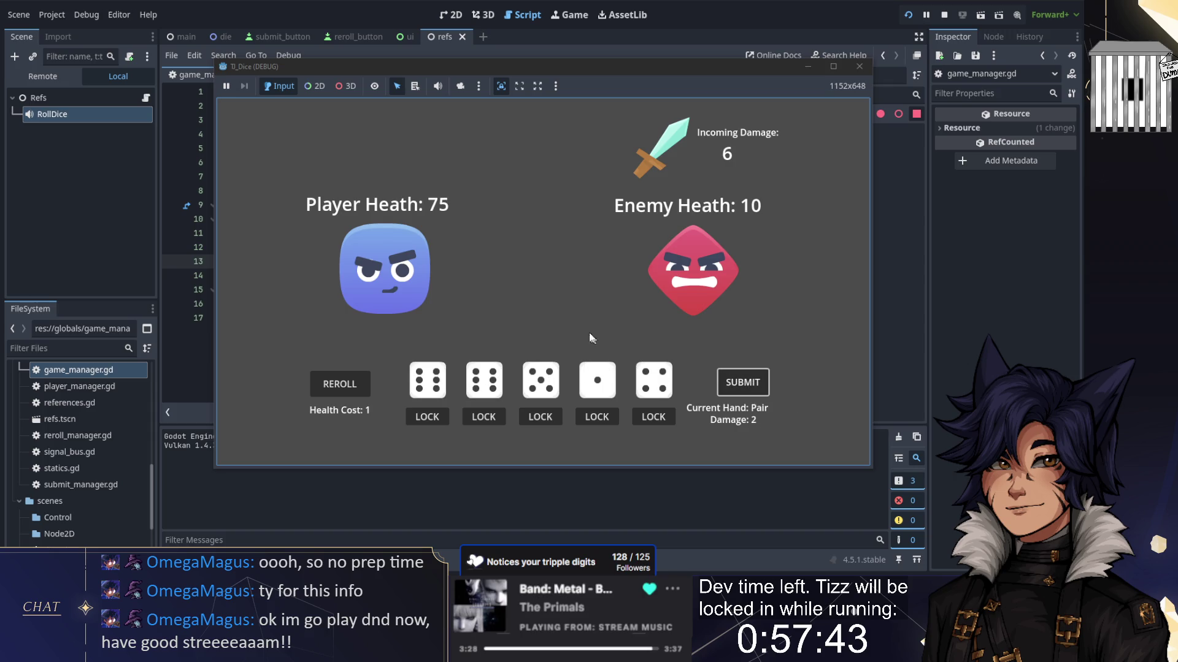
key("r")
key("r")
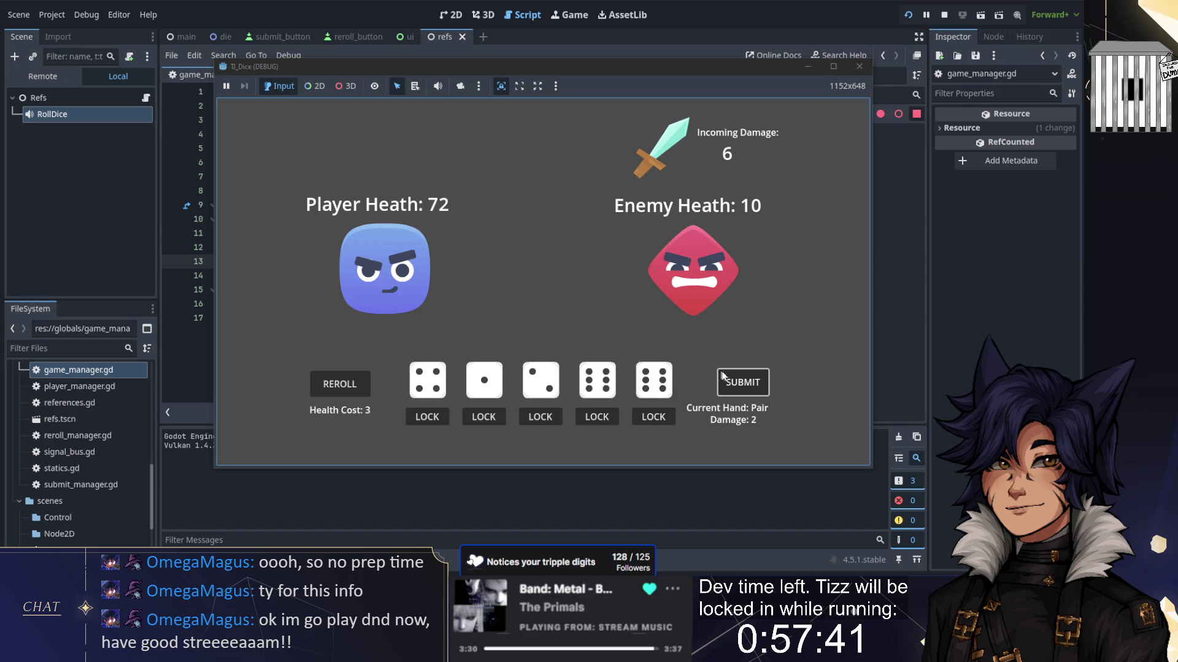
left_click(742, 383)
key("r")
key("r")
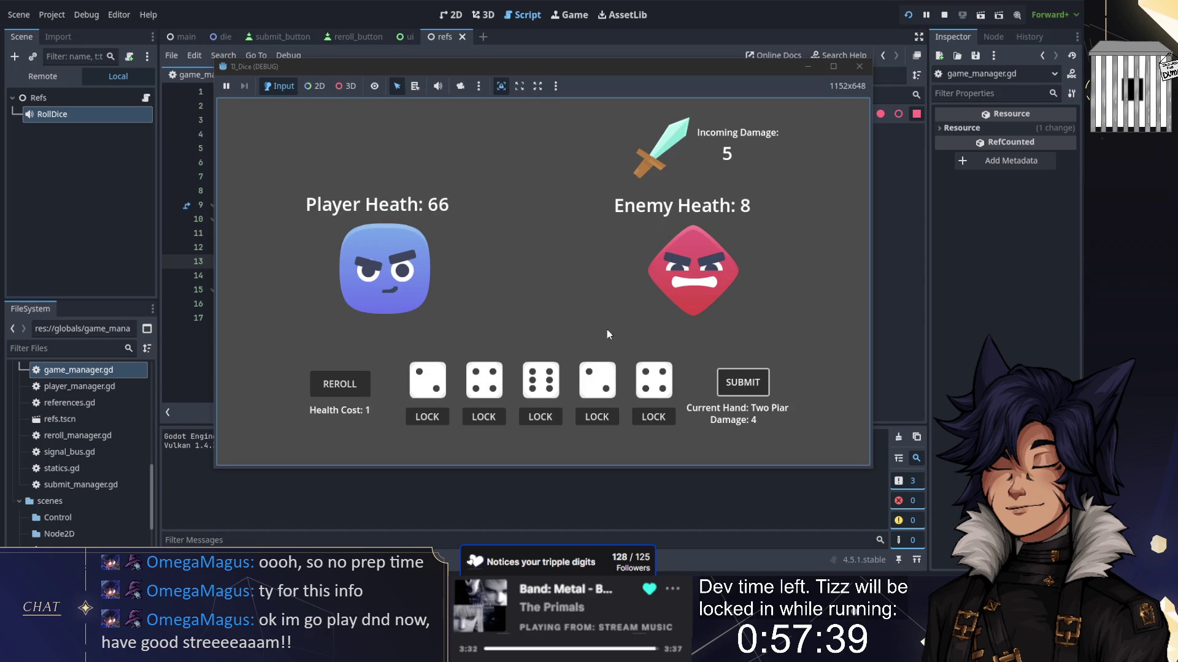
left_click(735, 384)
key("r")
key("r")
key("r")
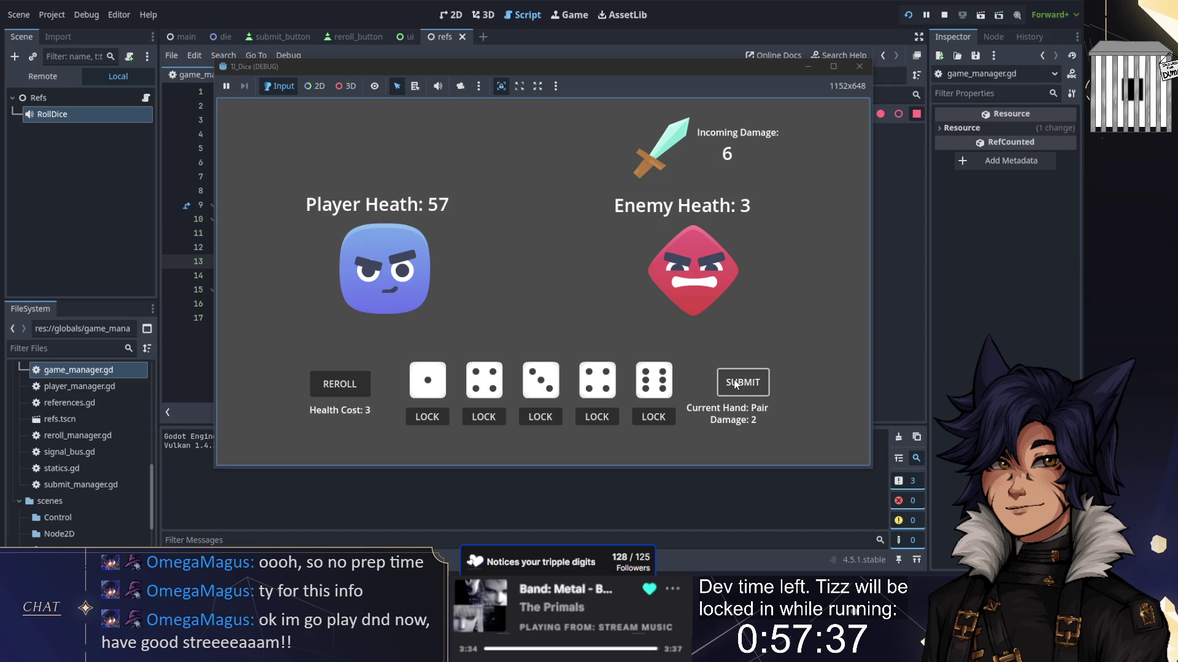
left_click(734, 384)
key("r")
key("r")
key("r")
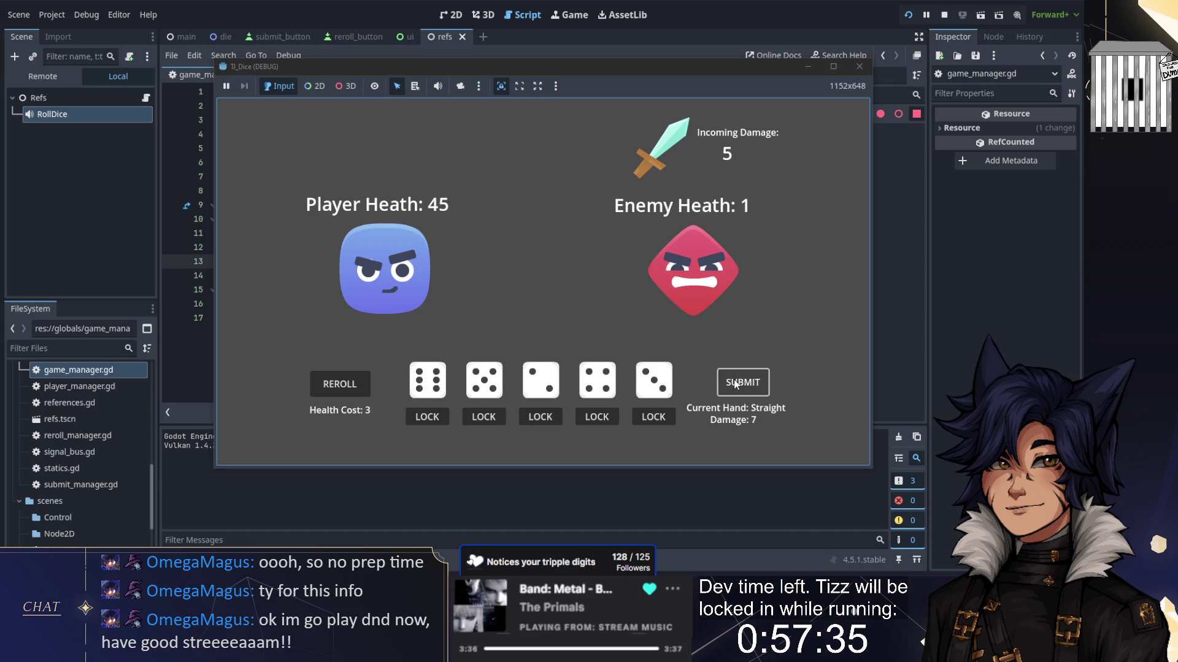
Step: Lock chosen dice between rerolls, submit more hands until a Straight, then stop the game
key("r")
left_click(736, 383)
left_click(598, 416)
key("r")
key("r")
left_click(742, 386)
key("r")
key("r")
key("r")
left_click(482, 416)
left_click(540, 416)
left_click(730, 386)
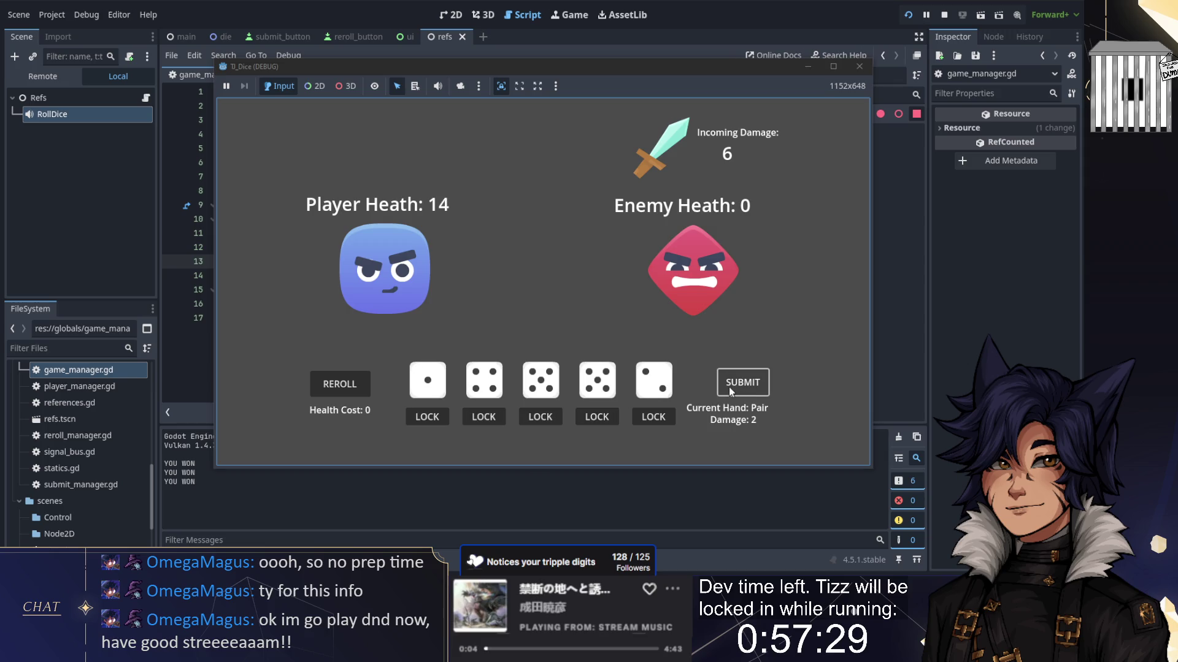
key("r")
key("r")
key("r")
left_click(428, 417)
left_click(539, 417)
left_click(654, 417)
key("r")
left_click(752, 384)
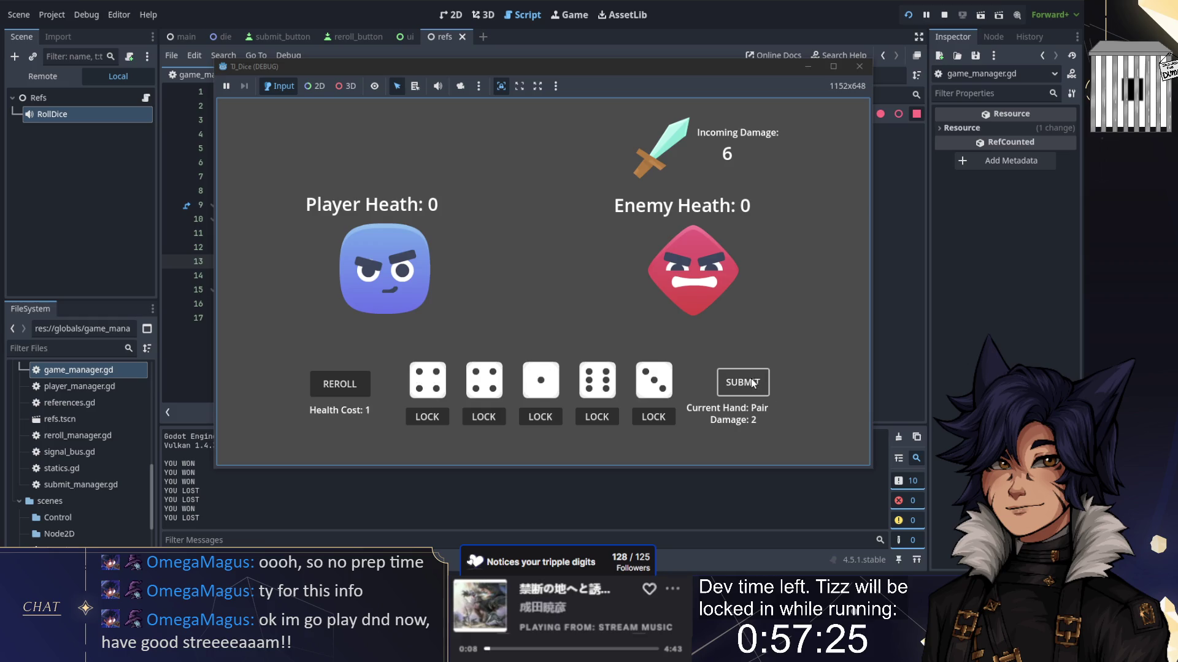
key("r")
left_click(745, 384)
left_click(736, 385)
left_click(730, 387)
left_click(730, 385)
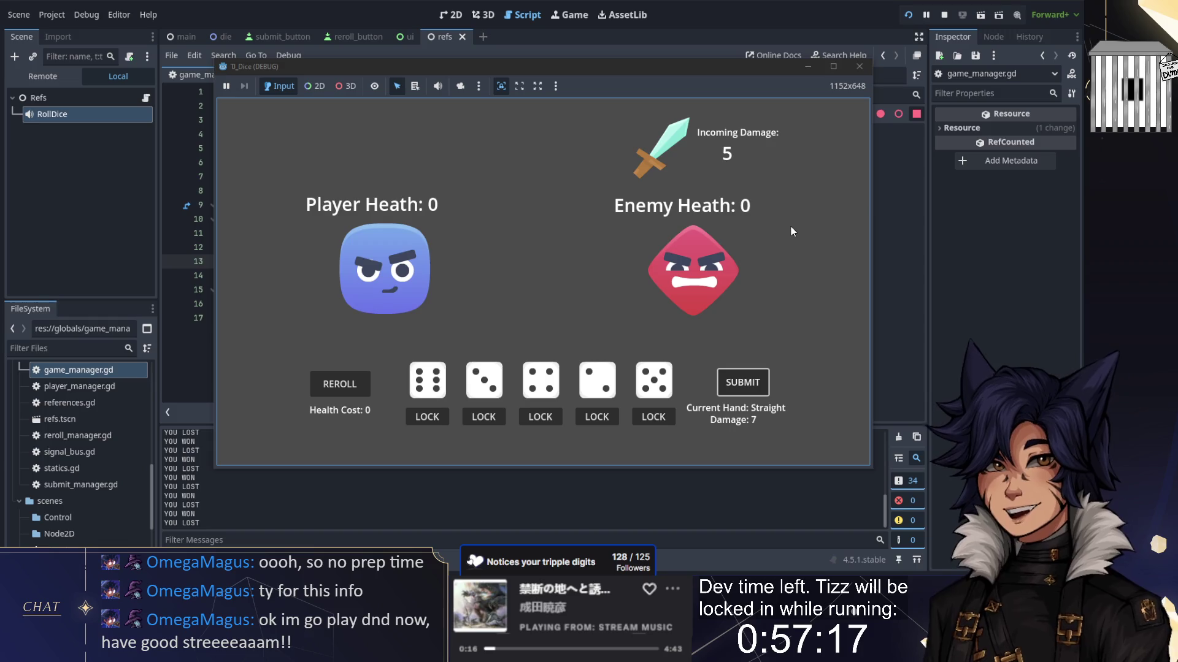
left_click(945, 15)
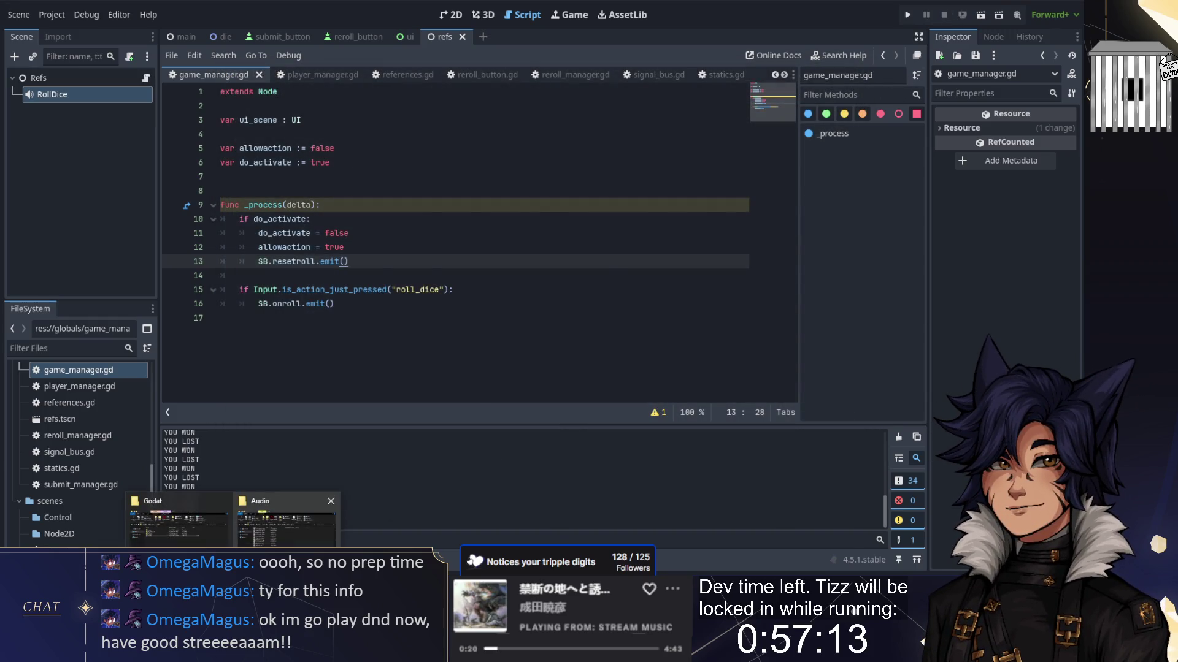
Step: Search the Kenney Audio folder for 'hit' sounds, then return to the Audio folder
left_click(287, 519)
left_click(631, 214)
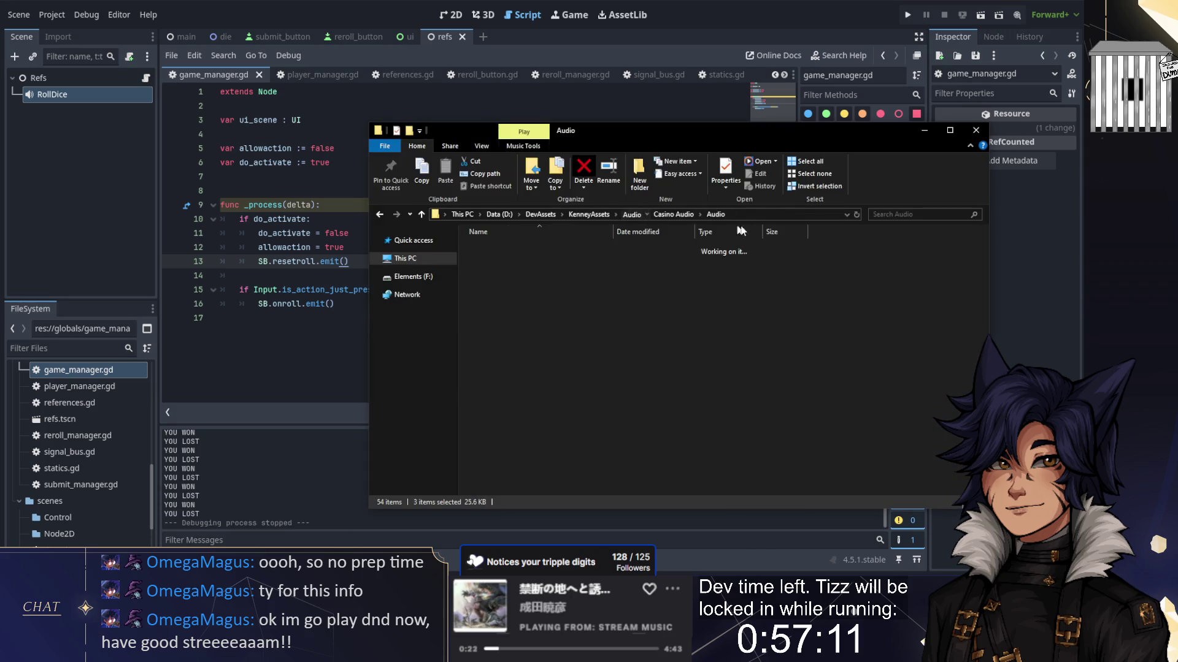
key("ctrl+f")
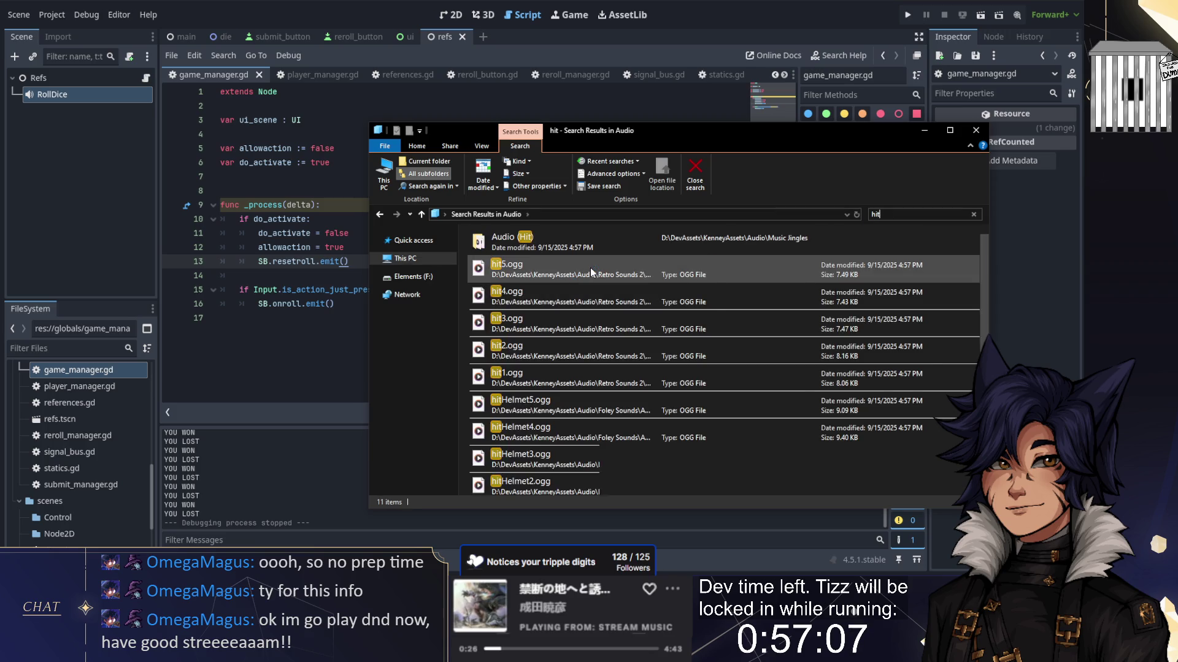
scroll(666, 285, "down", 1)
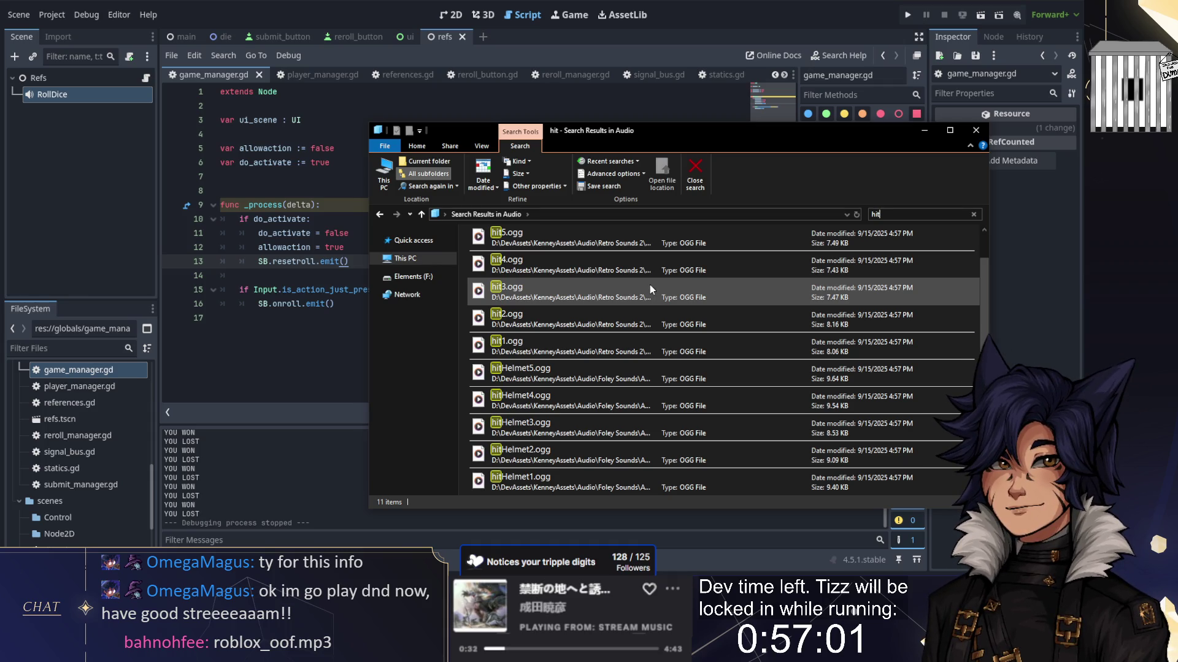
scroll(618, 360, "up", 1)
scroll(607, 343, "down", 1)
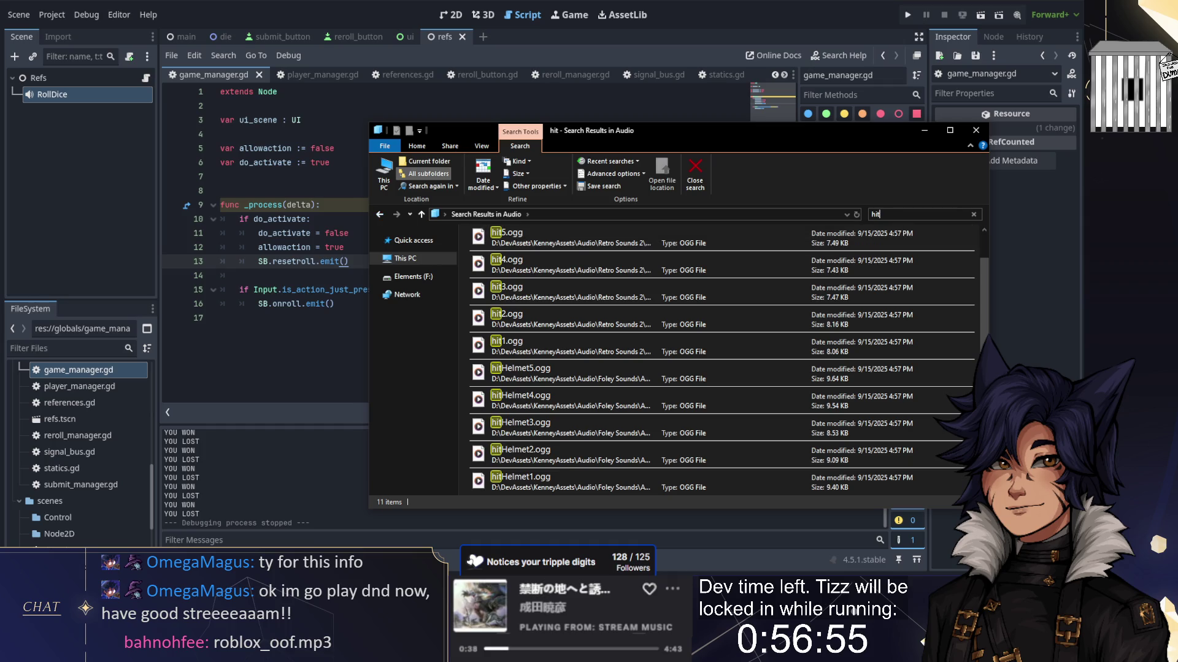
left_click(380, 214)
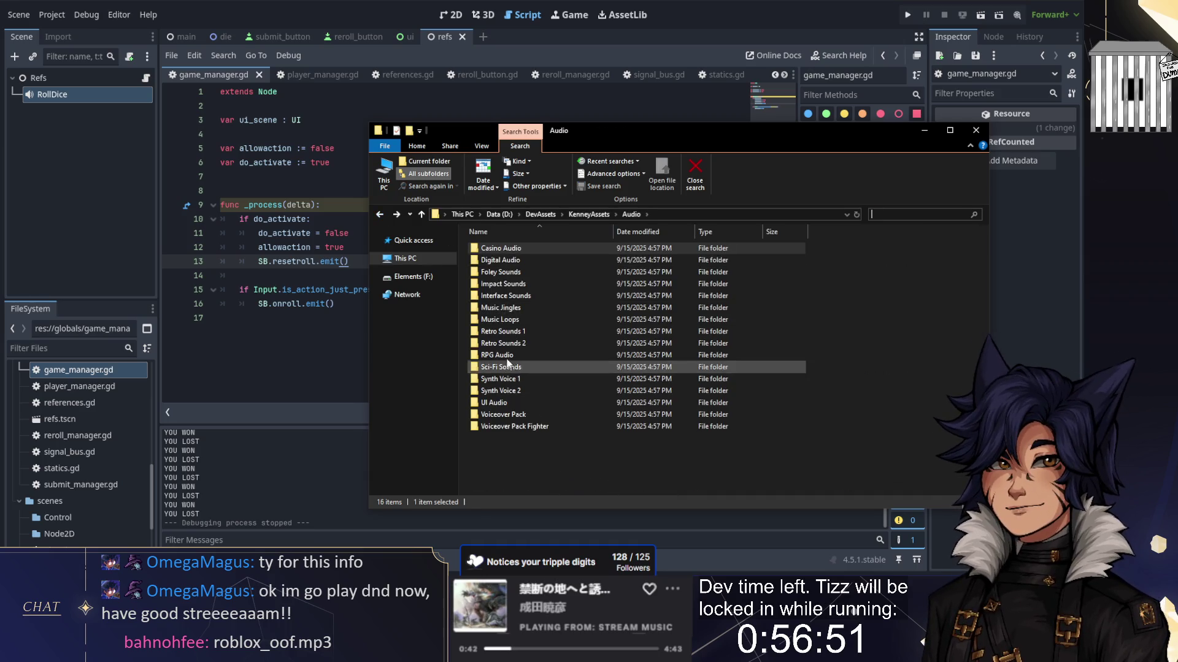
Step: Open Foley Sounds > Audio > Swords and select a sword sound file
left_click(513, 274)
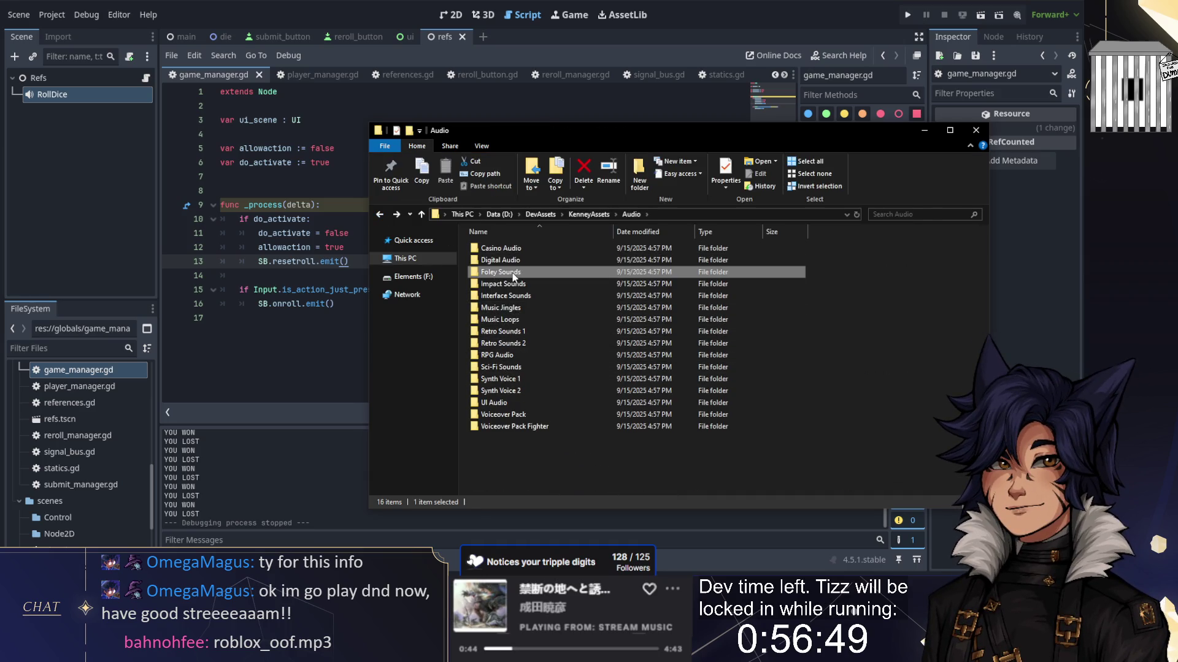
double_click(512, 276)
double_click(510, 249)
double_click(501, 284)
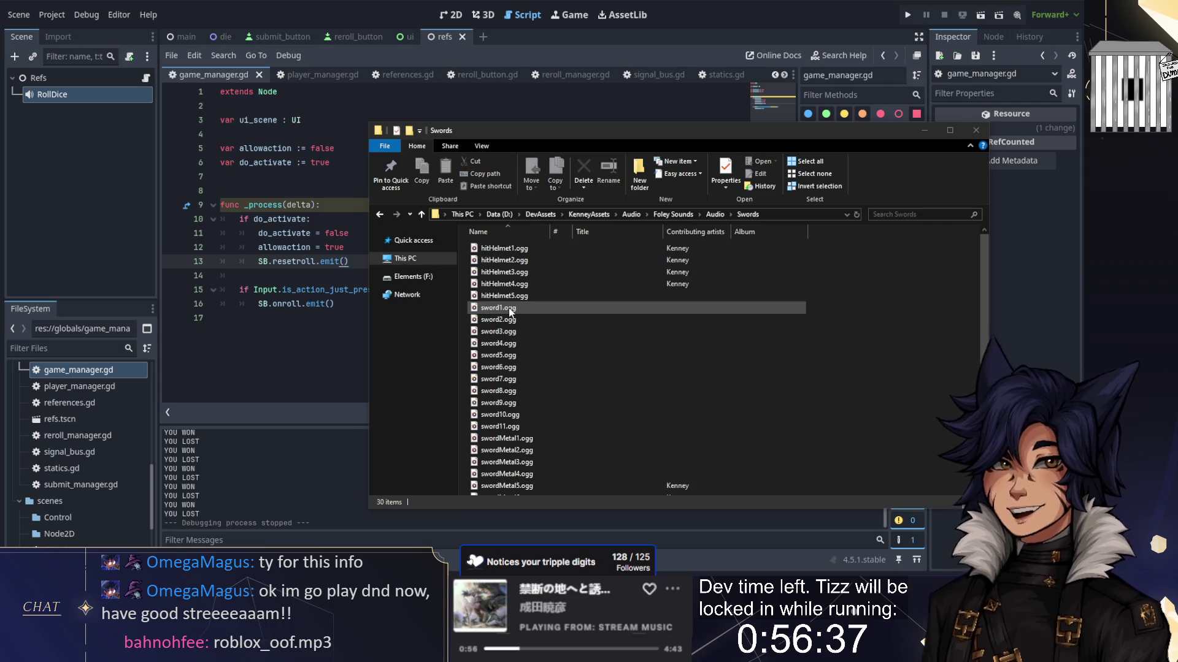
mouse_move(510, 650)
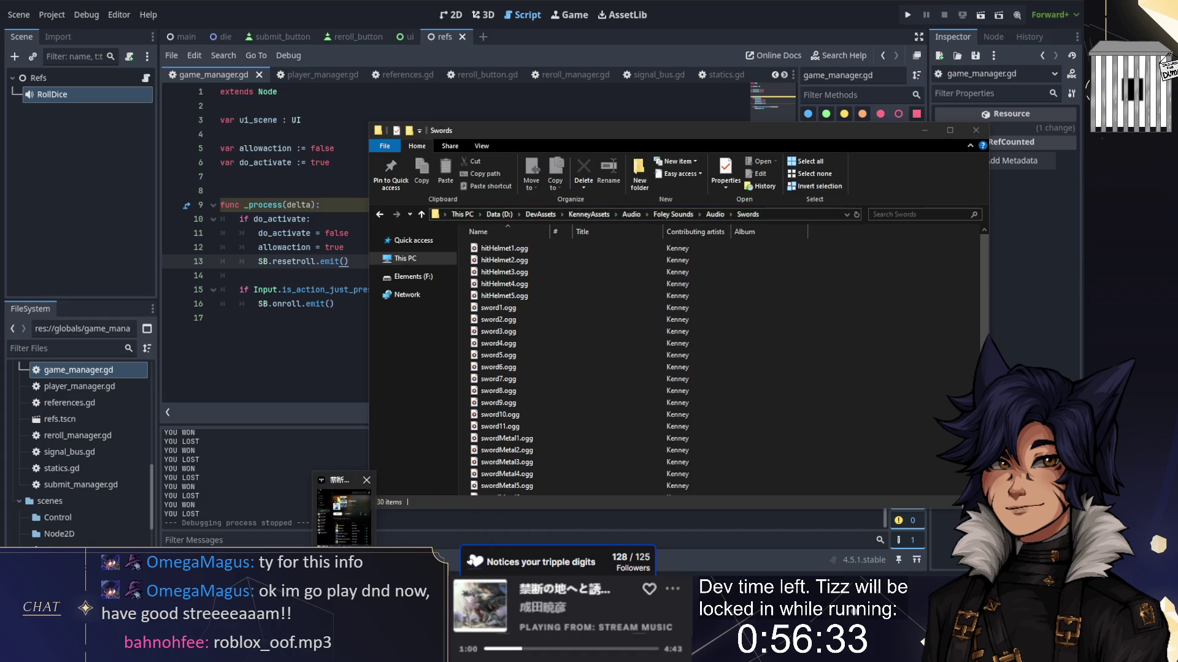
left_click(510, 319)
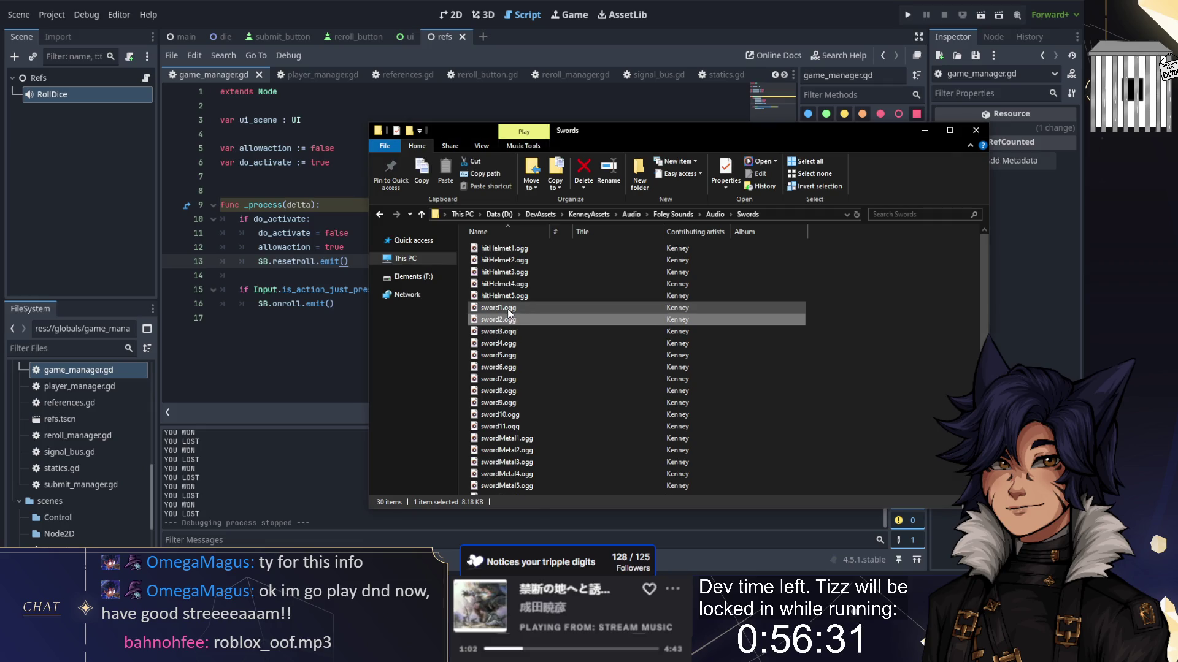
Step: Preview sword1, sword2 and swordMetal1 in Windows Media Player
double_click(495, 308)
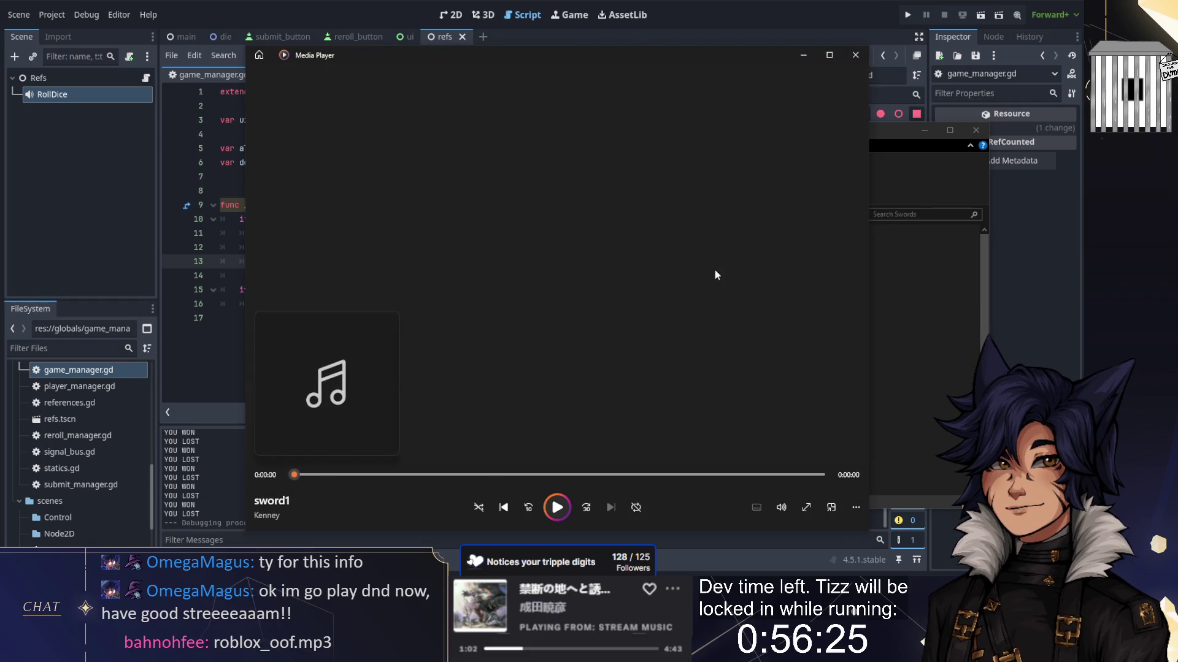
left_click(555, 514)
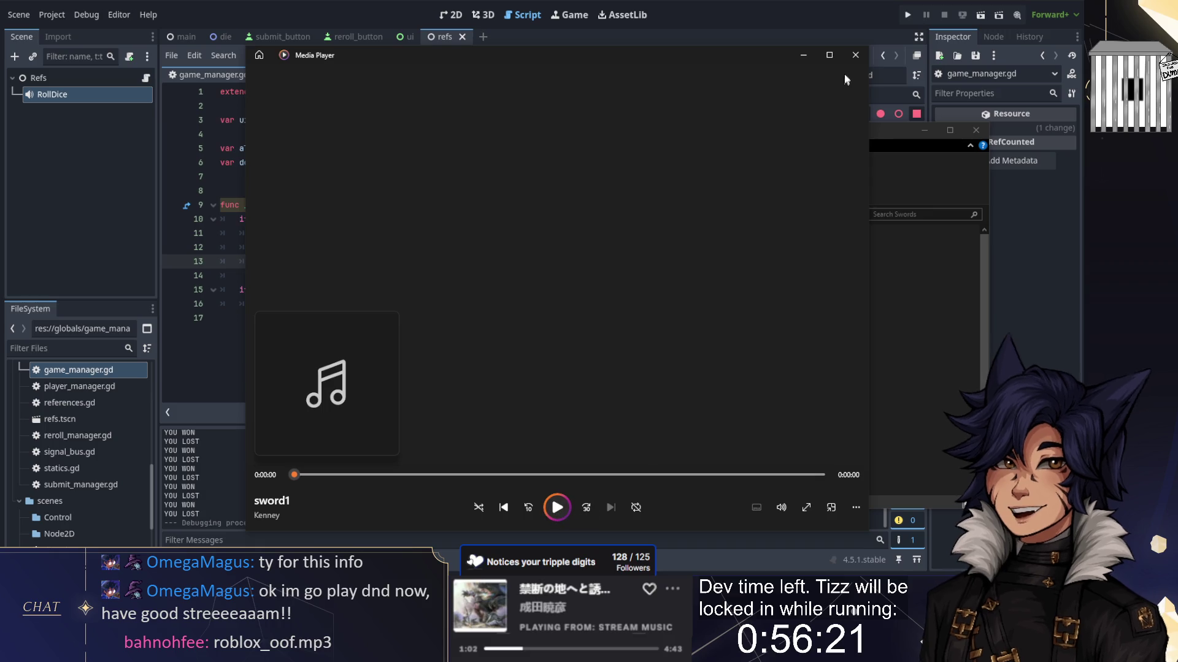
key("alt+F4")
left_click(499, 320)
double_click(502, 320)
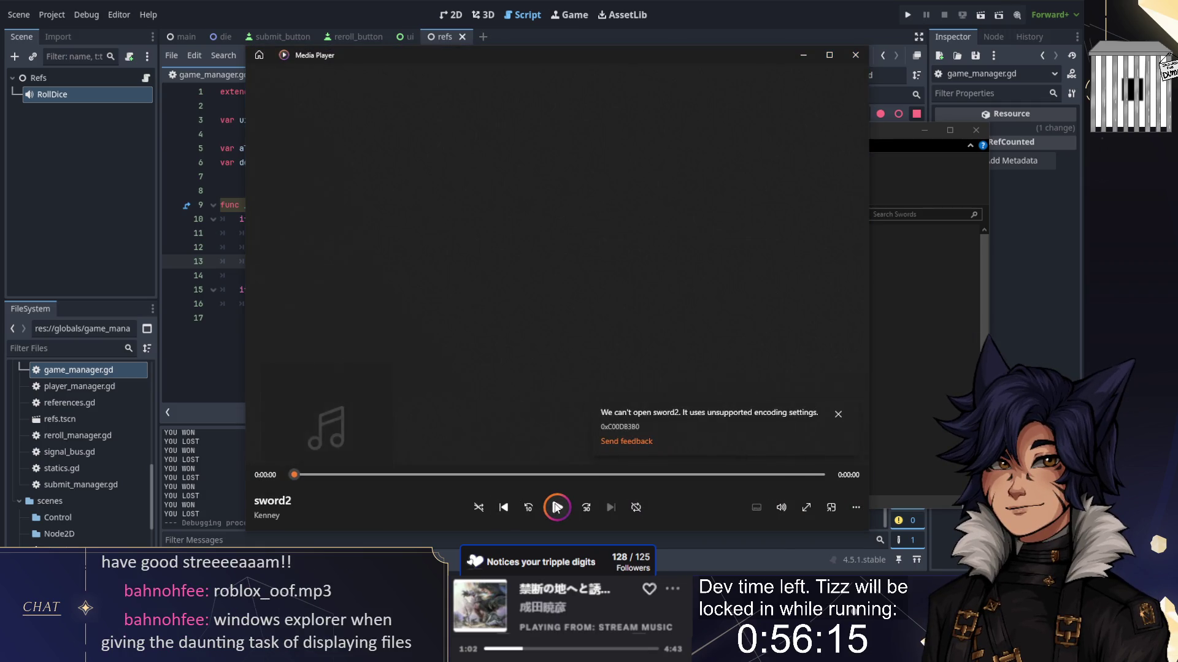
left_click(856, 54)
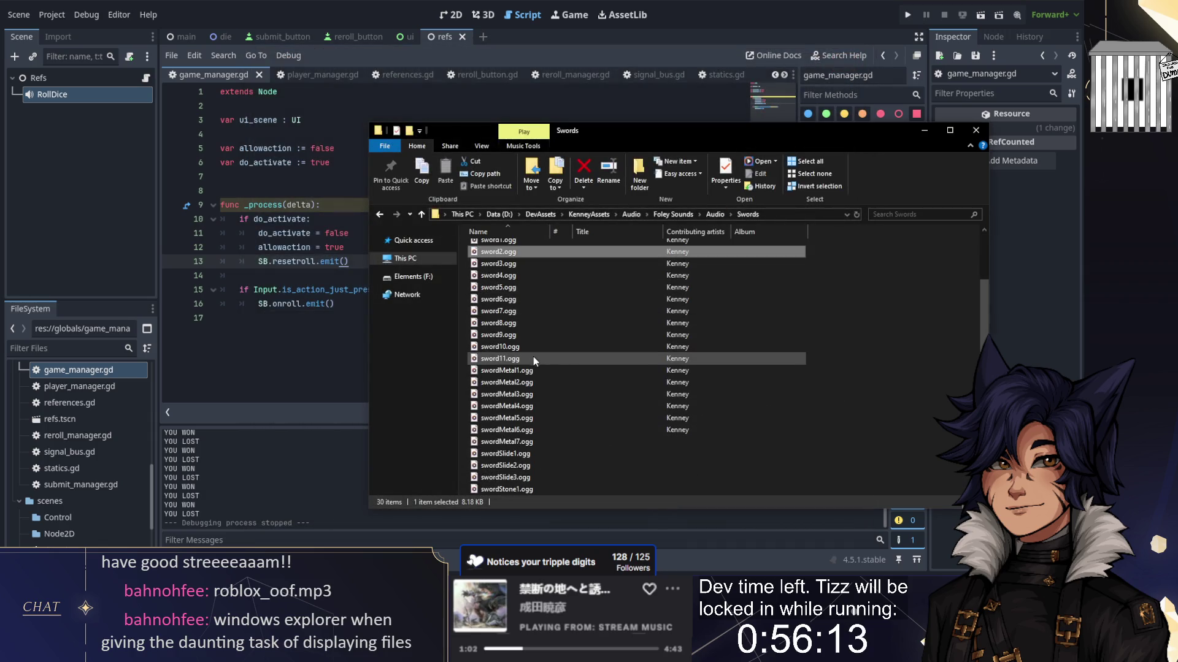
double_click(499, 372)
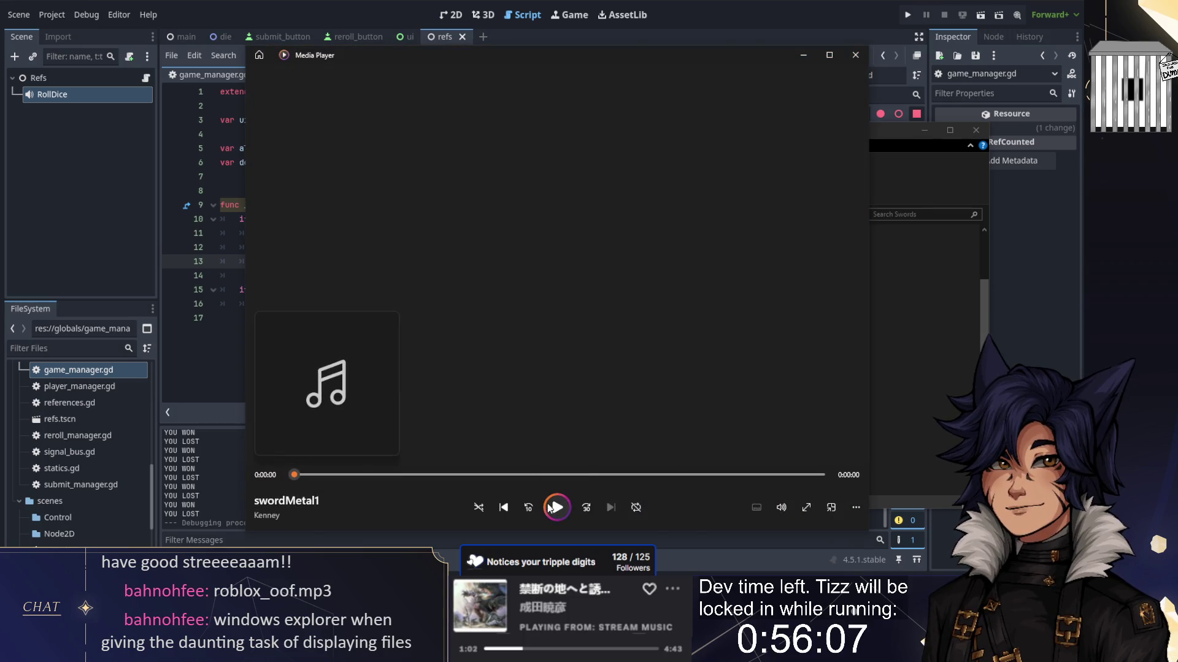
left_click(855, 55)
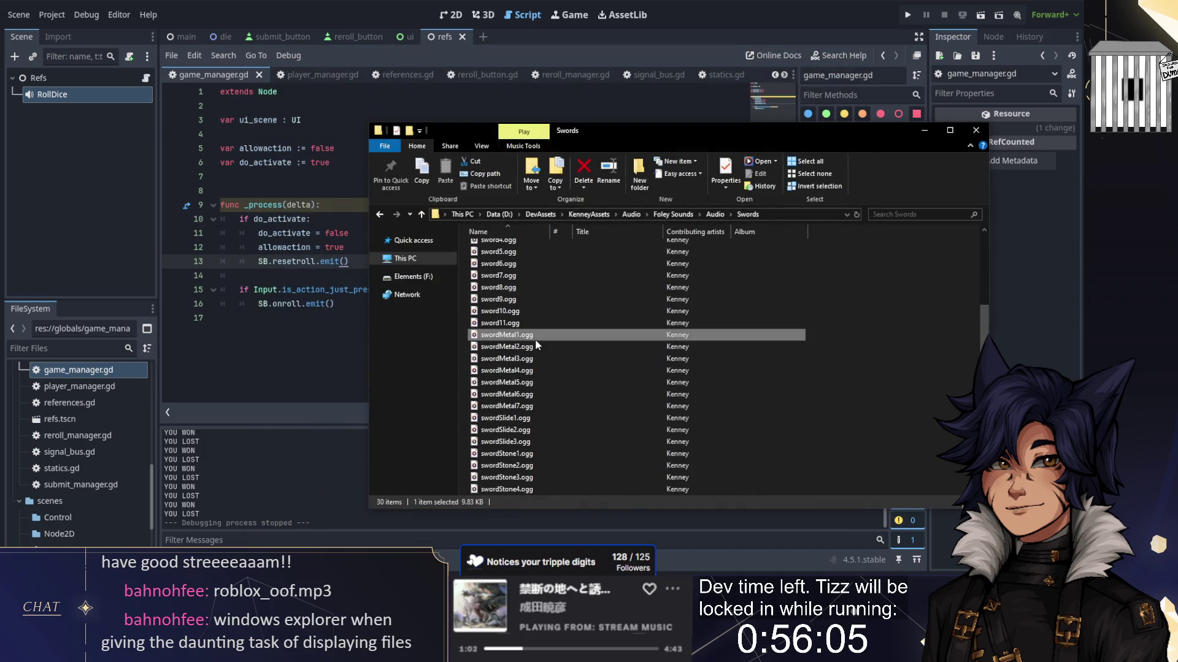
Step: Preview hitHelmet1 through hitHelmet5, replaying hitHelmet2 and hitHelmet4
scroll(514, 429, "up", 3)
left_click(516, 249)
double_click(516, 249)
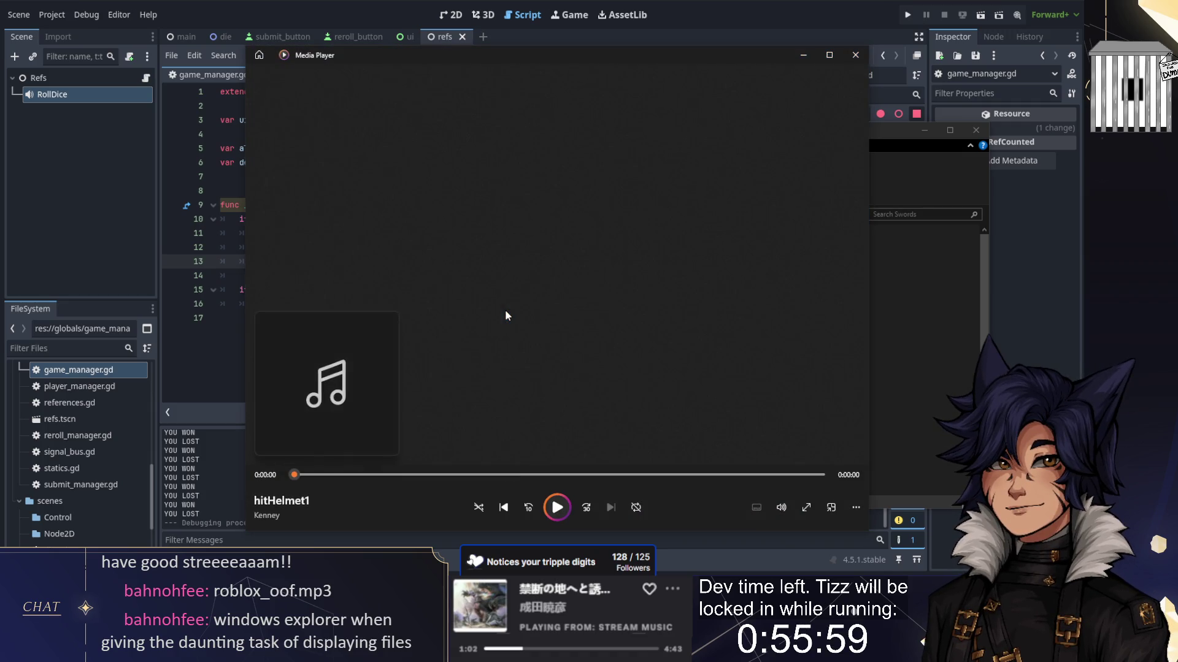
left_click(855, 54)
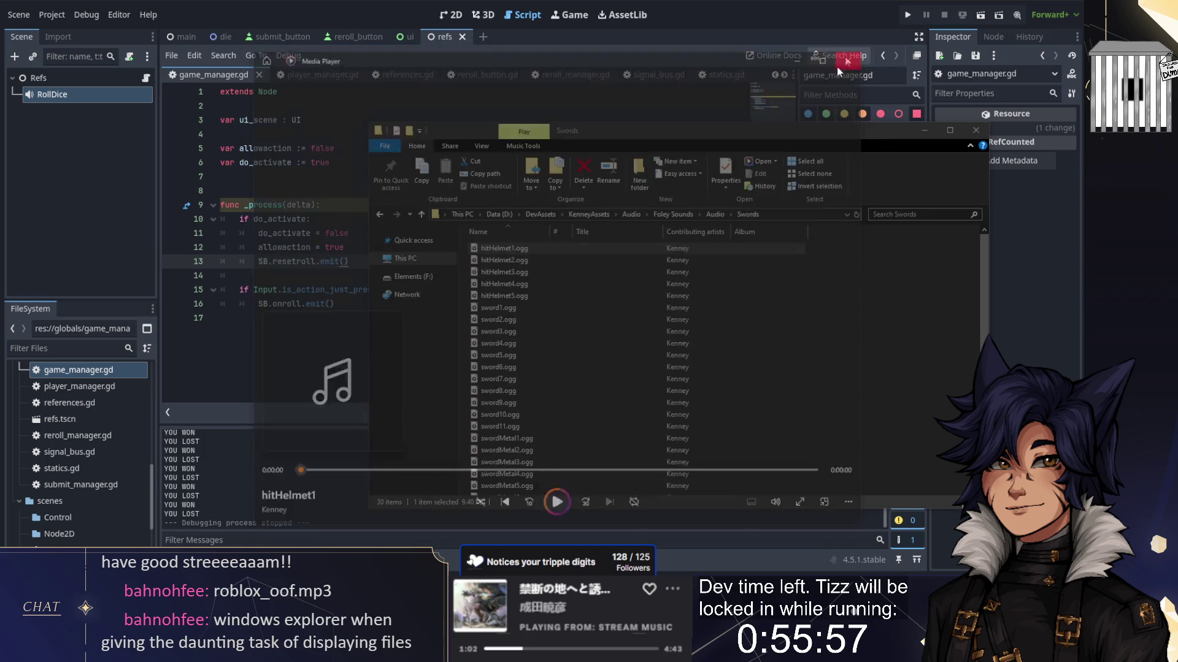
double_click(506, 263)
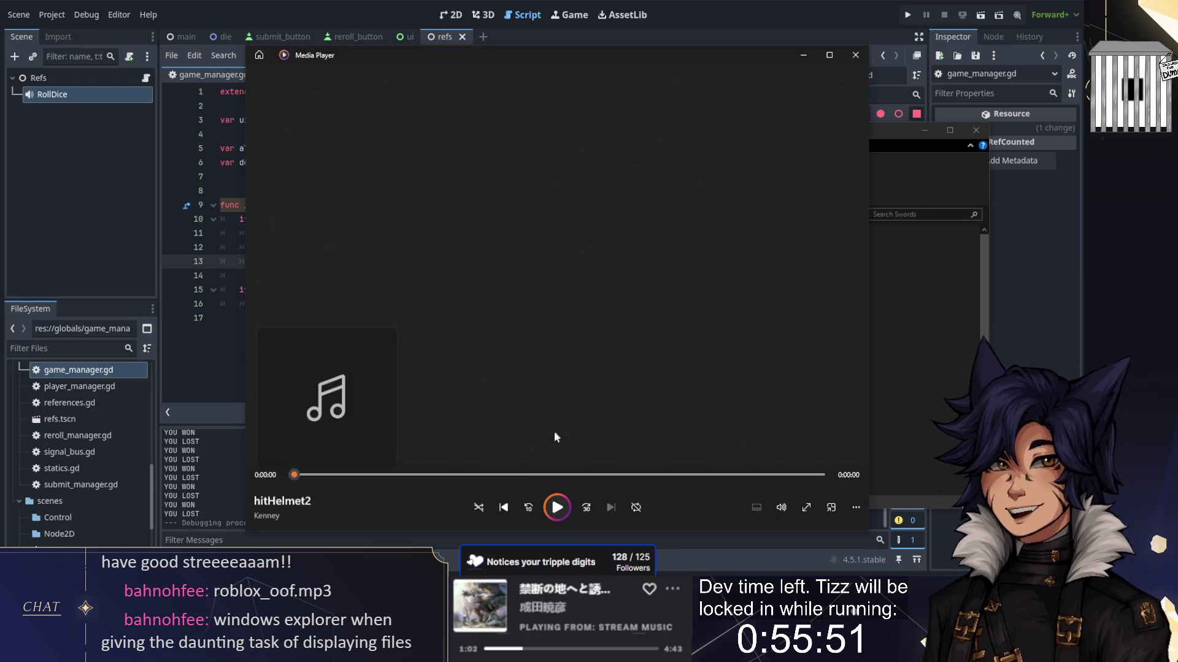
left_click(557, 508)
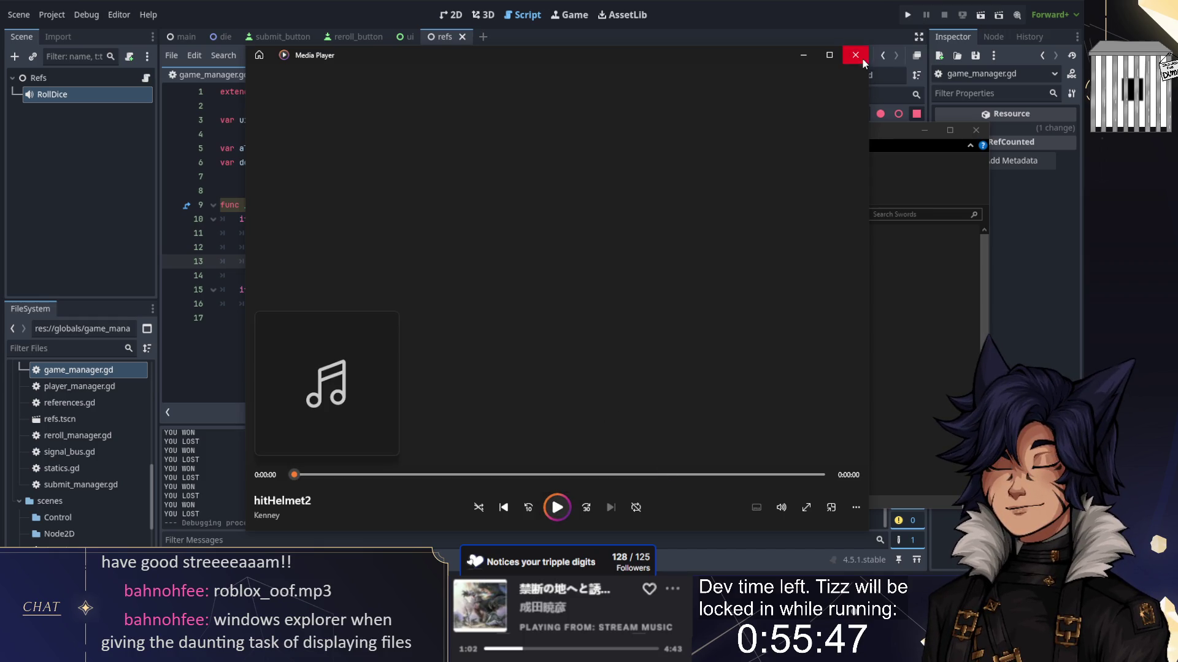
left_click(858, 55)
left_click(494, 275)
double_click(493, 278)
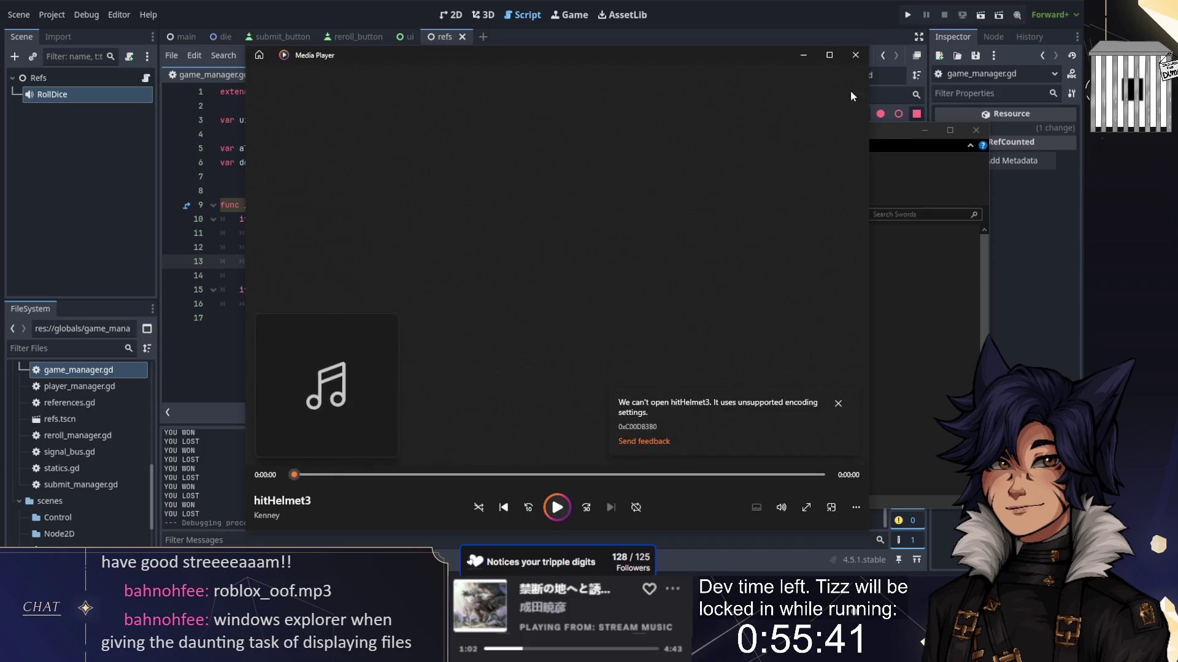
left_click(855, 54)
double_click(515, 287)
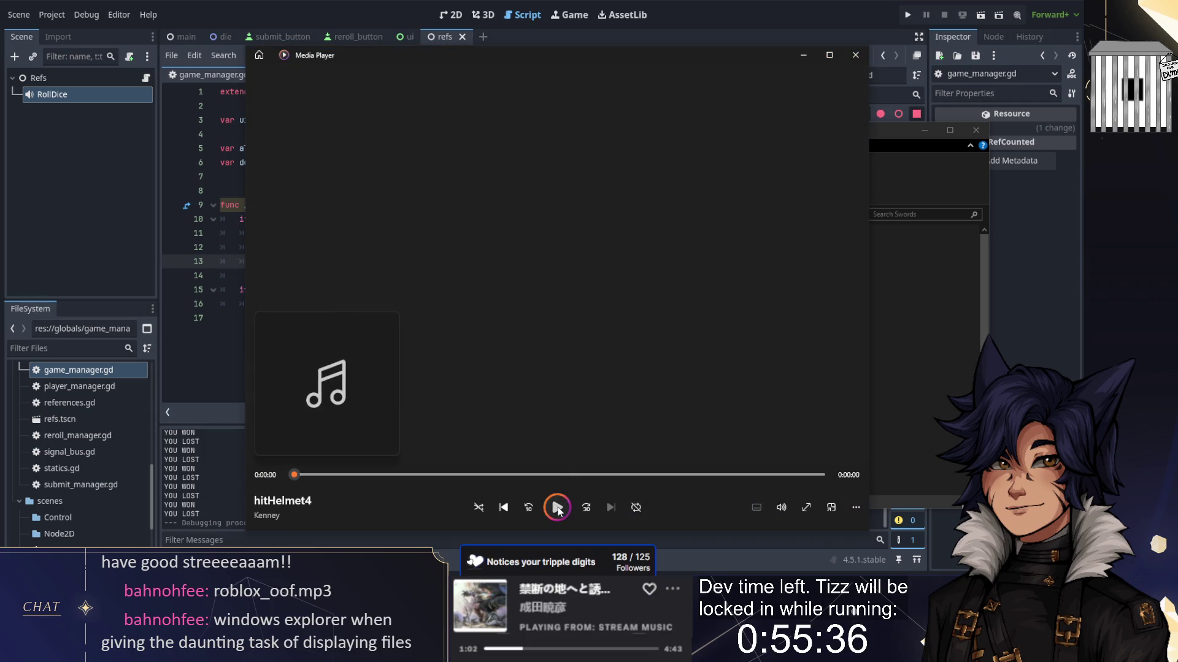
left_click(557, 508)
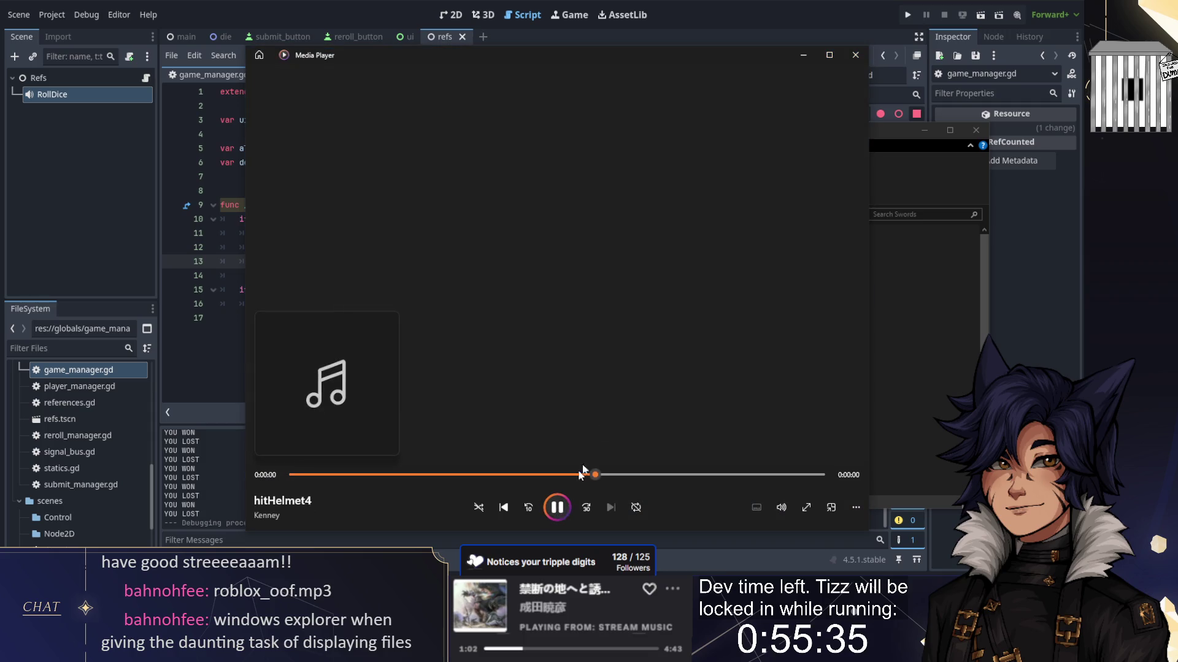
left_click(855, 54)
double_click(505, 301)
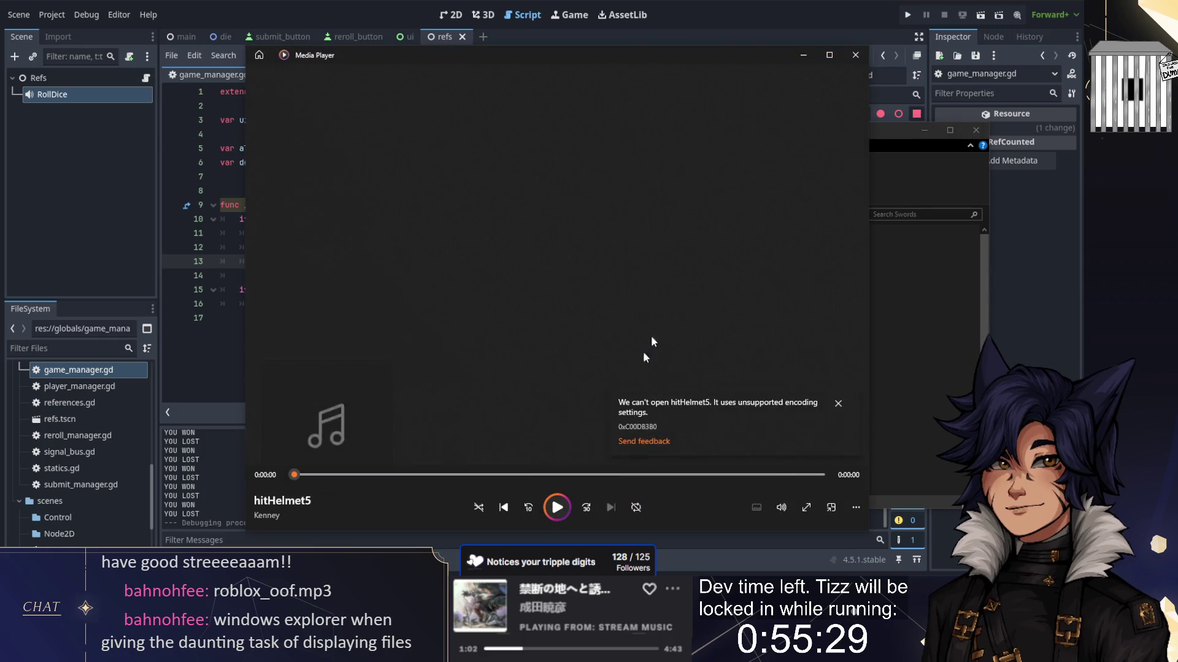
left_click(855, 55)
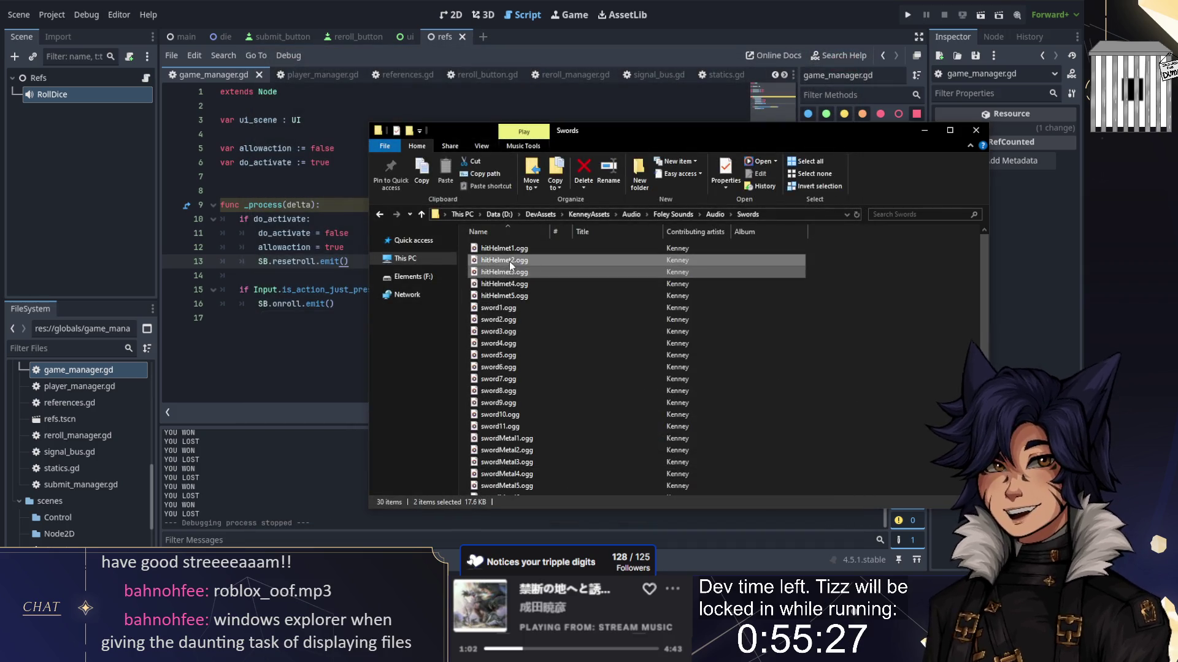
Step: Paste hitHelmet2 and hitHelmet3 into TJ_Dice/project/assets/audio and return to Godot
key("alt+Tab")
key("Tab")
key("Tab")
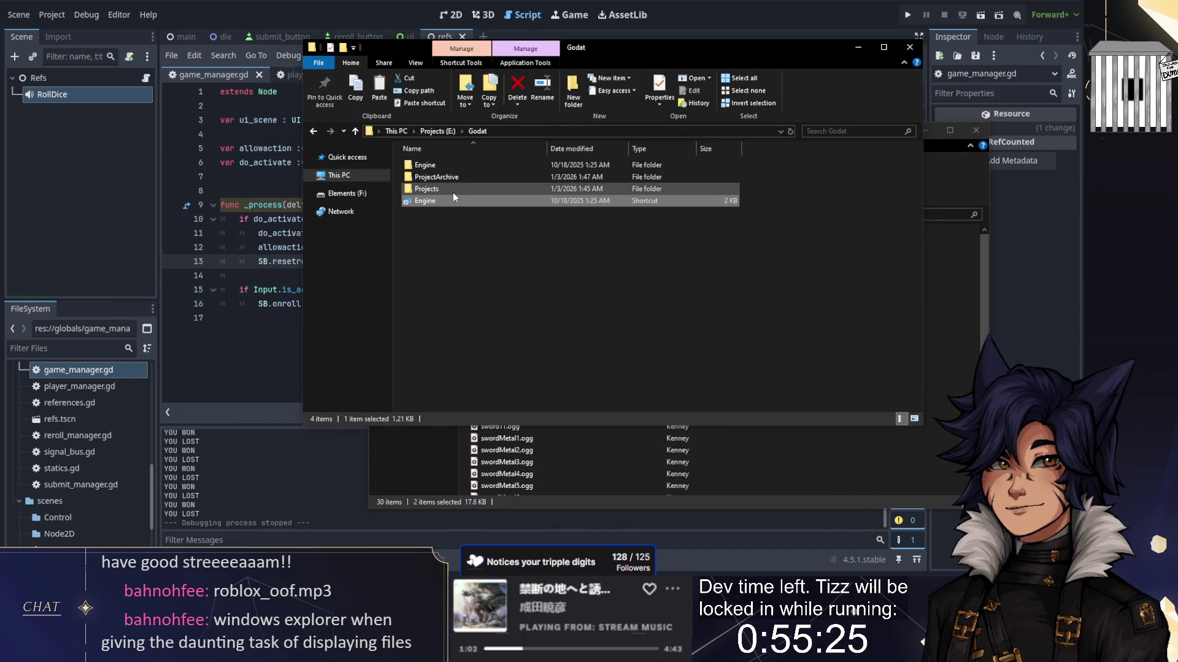
double_click(453, 192)
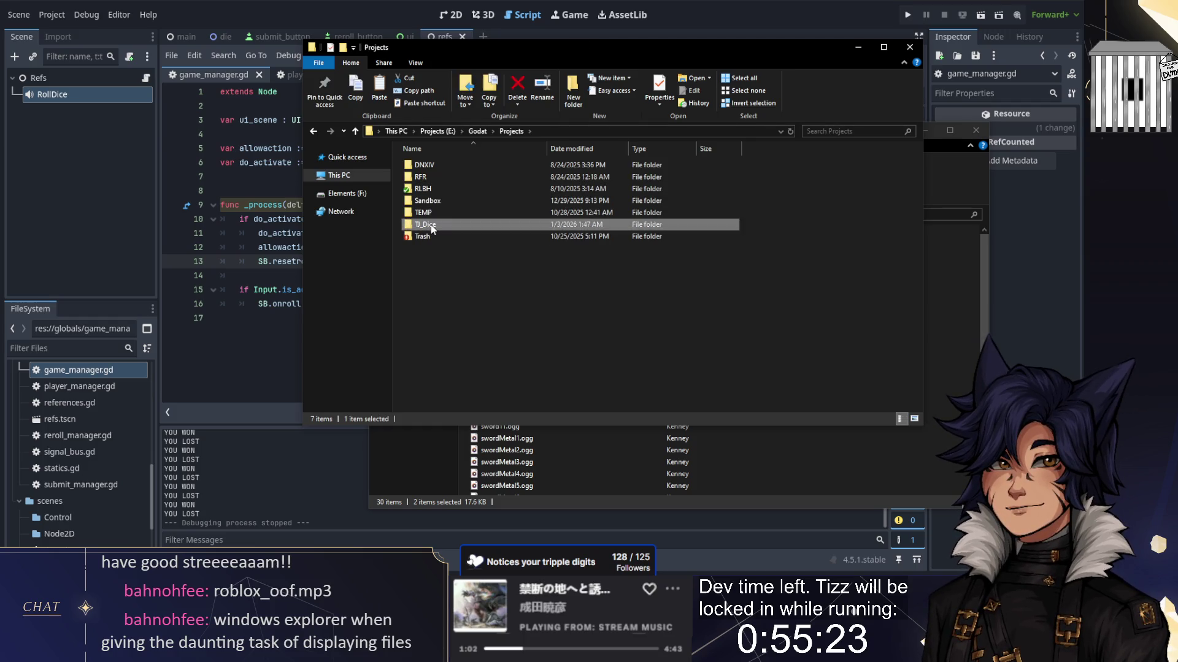
double_click(430, 225)
double_click(430, 164)
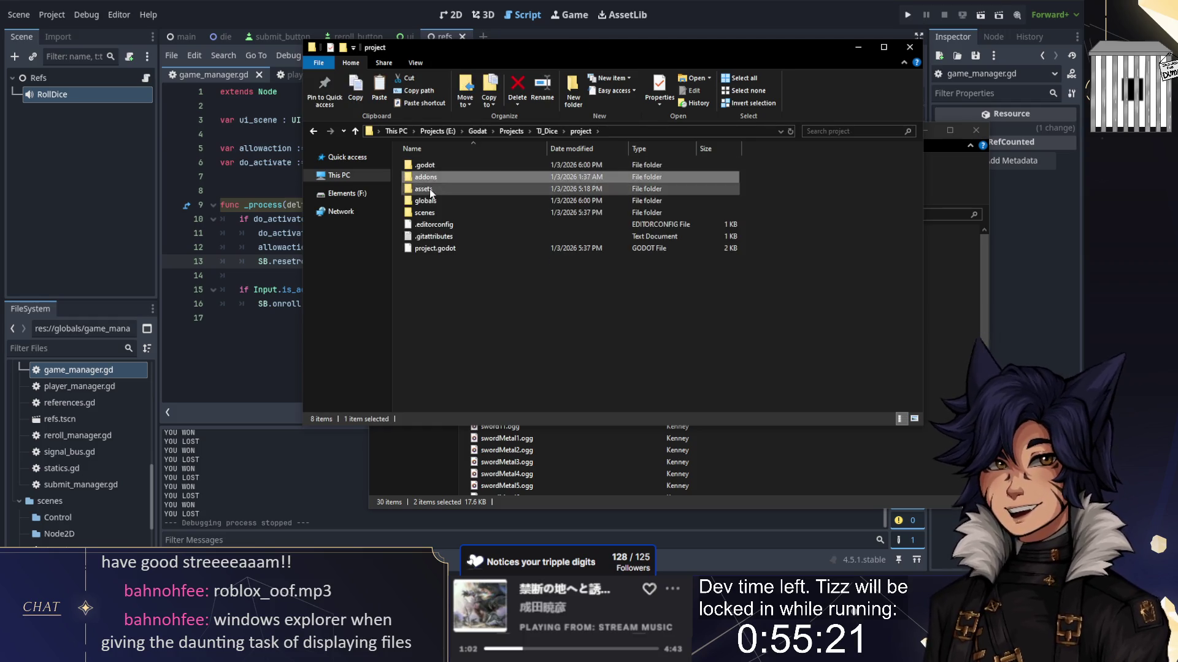
double_click(432, 188)
double_click(438, 167)
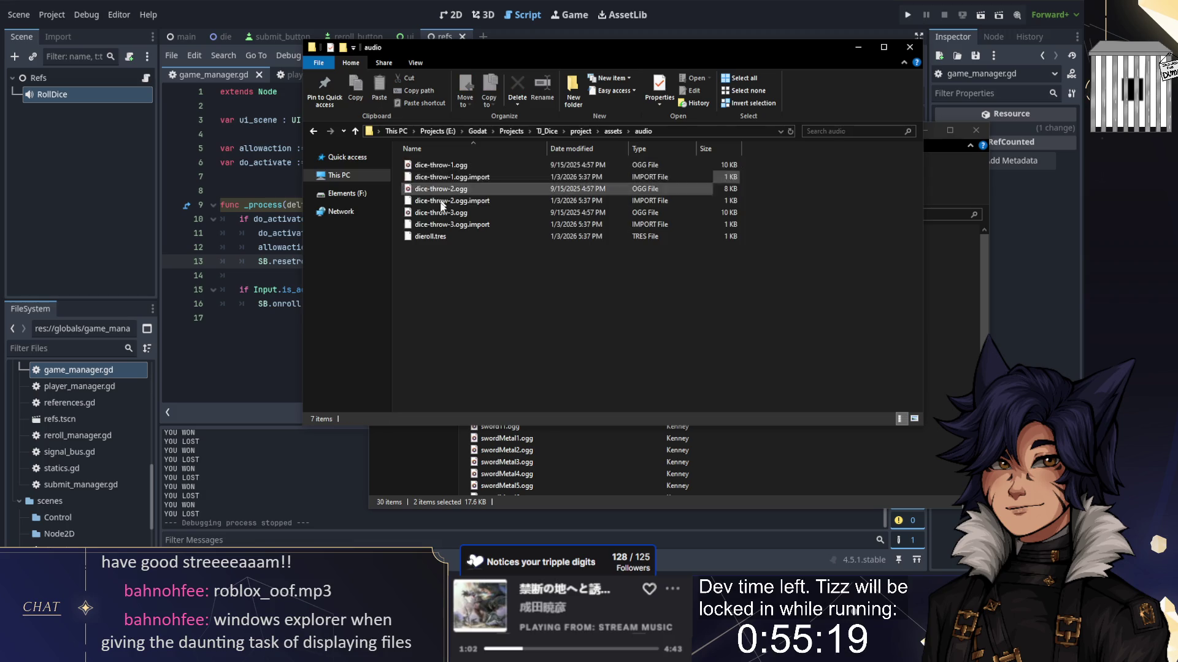
key("ctrl+v")
key("alt+Tab")
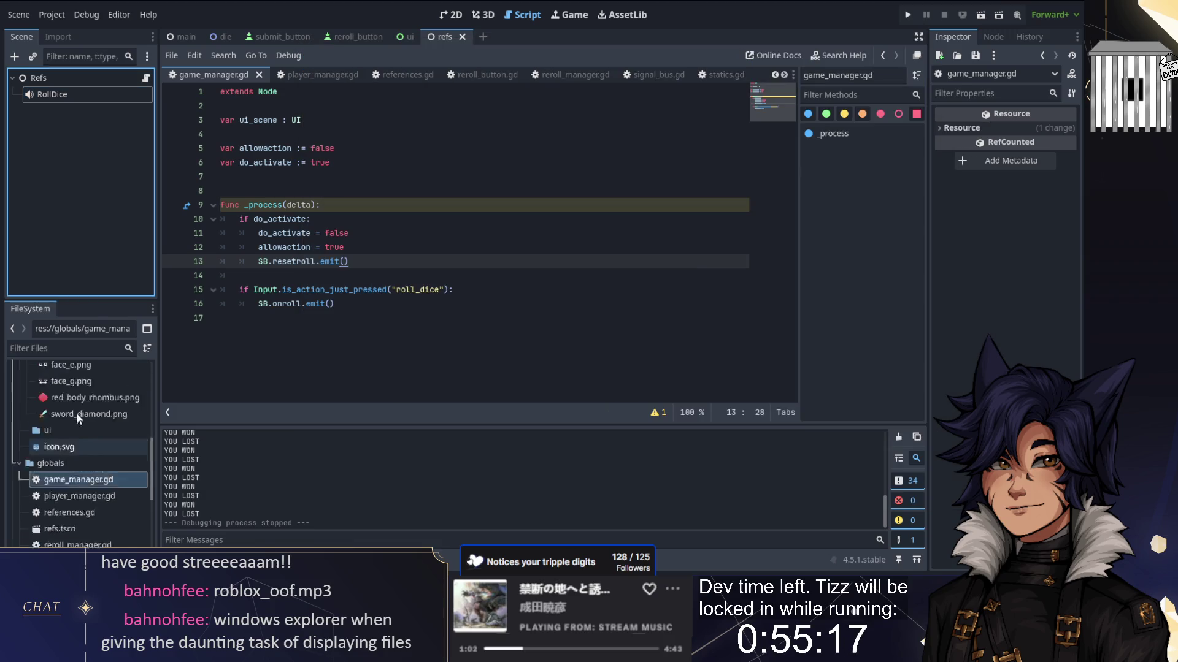
Step: Create a new AudioStreamRandomizer resource in the audio folder named attack.tres
right_click(55, 436)
mouse_move(92, 336)
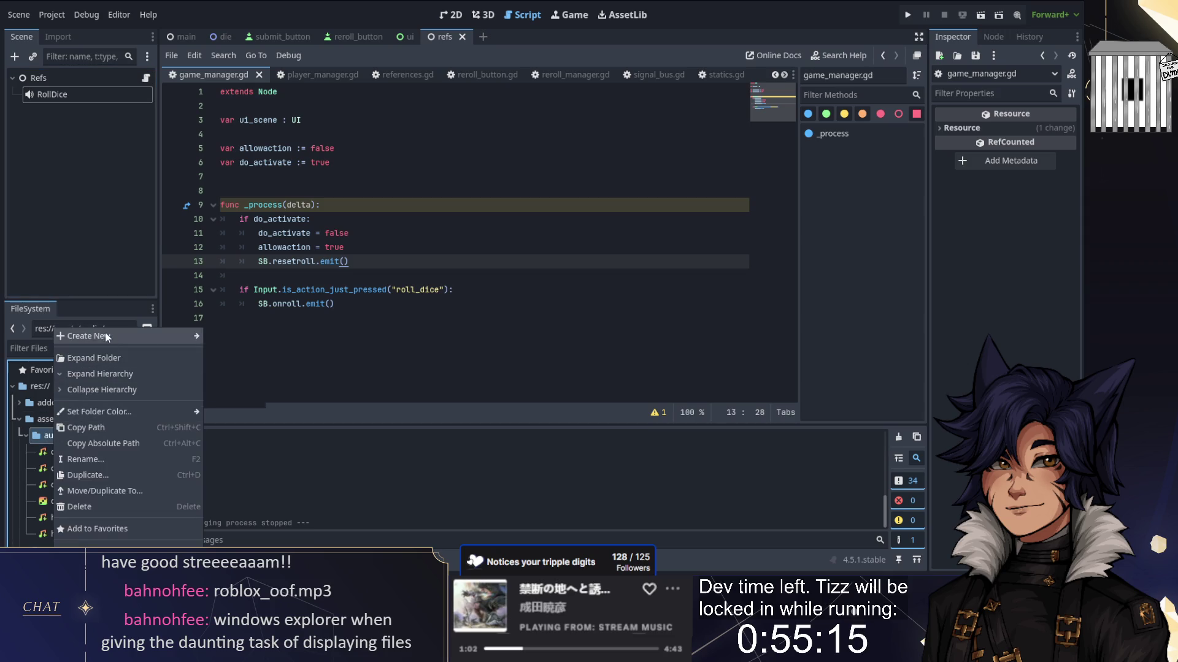
left_click(235, 384)
double_click(331, 310)
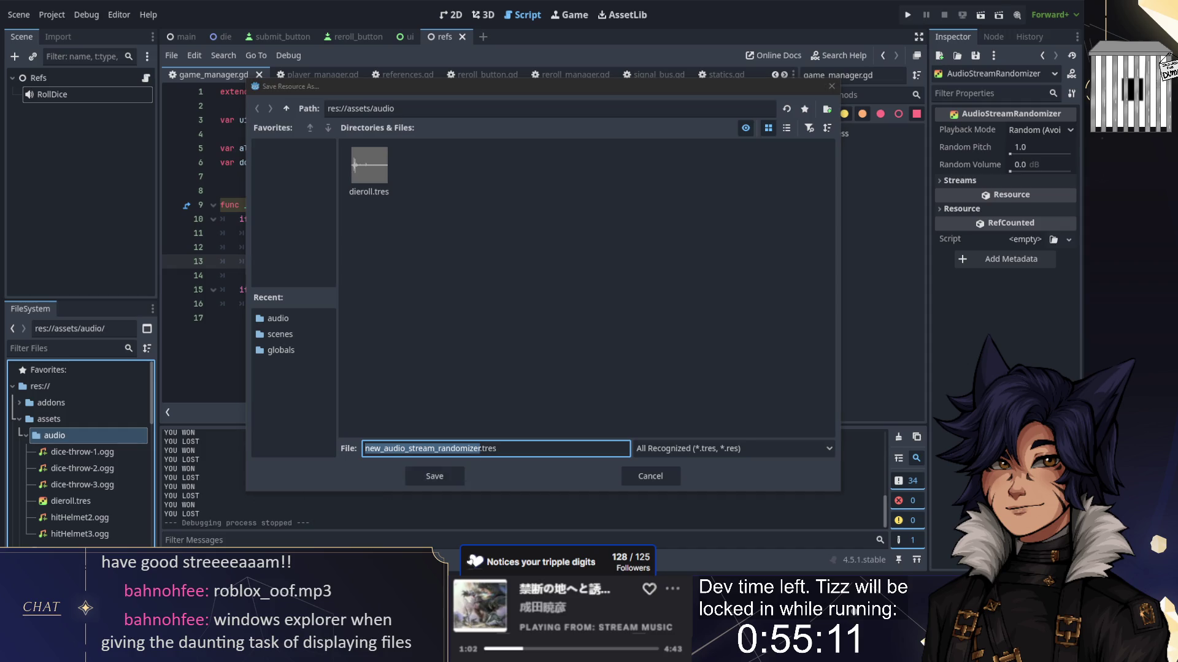
key("alt+Tab")
type("attack")
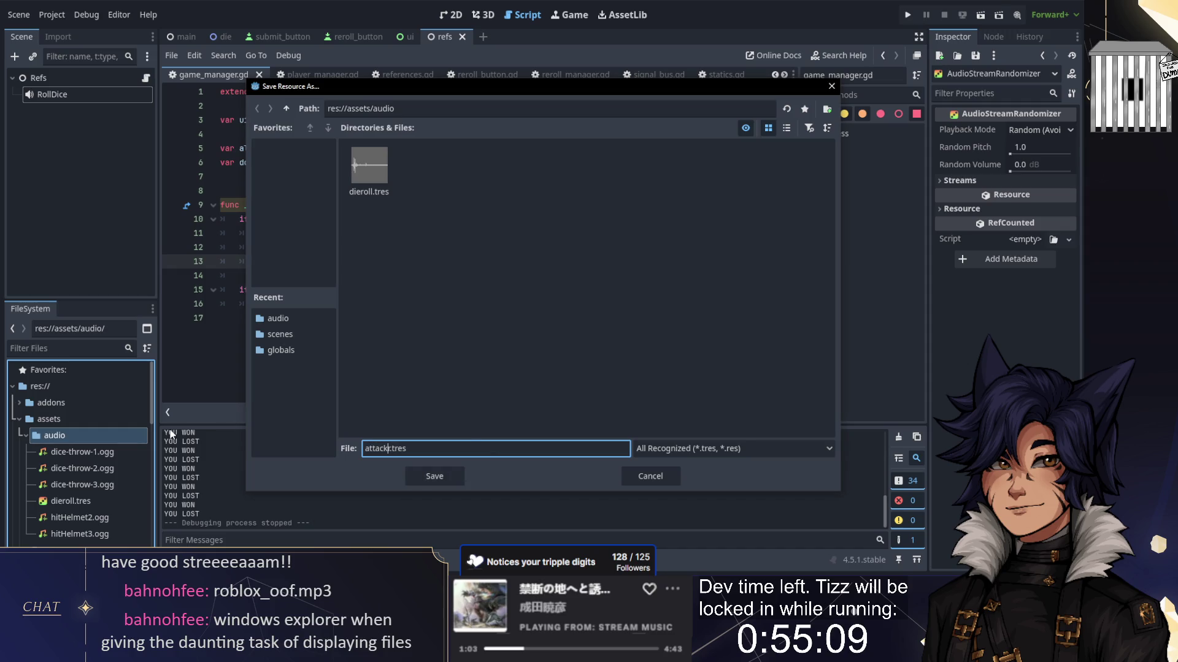
key("Return")
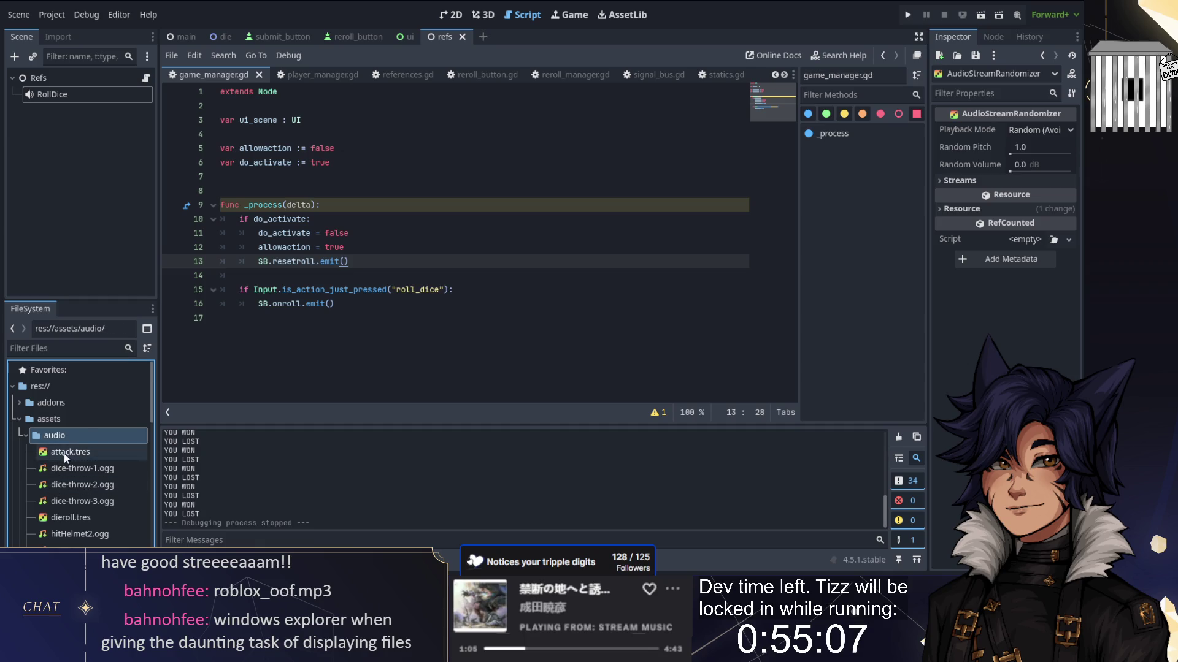
Step: Add two stream slots to attack.tres and fill them with the two hitHelmet sounds
left_click(64, 453)
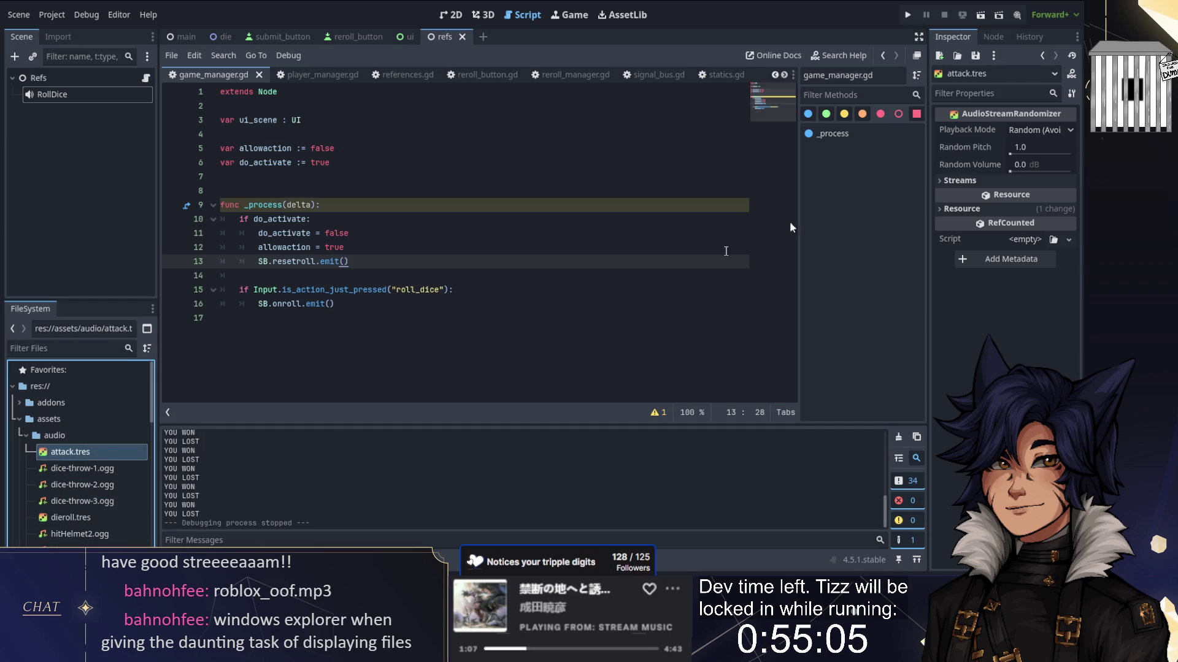
left_click(981, 179)
left_click(998, 204)
left_click(996, 244)
mouse_move(80, 534)
left_mouse_down()
mouse_move(436, 455)
mouse_move(1030, 457)
mouse_move(1006, 217)
left_mouse_up()
left_click_drag(79, 545, 1031, 264)
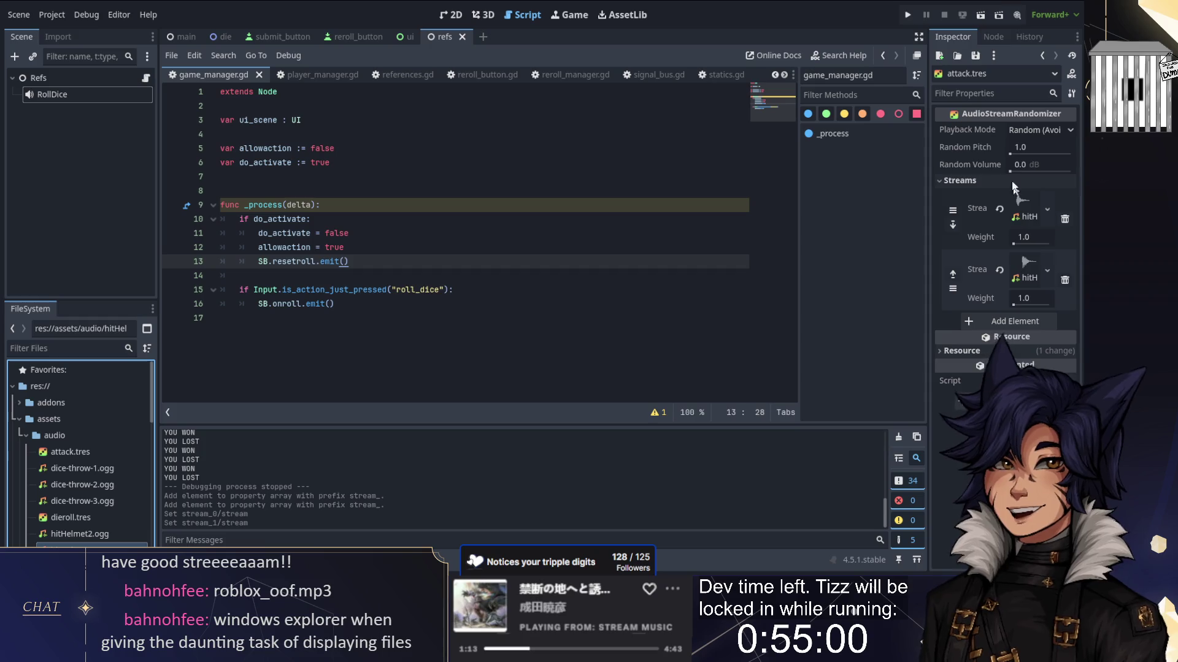
Step: Set attack.tres random pitch to 2.0 and random volume to 3.0 dB, then save
left_click(1029, 146)
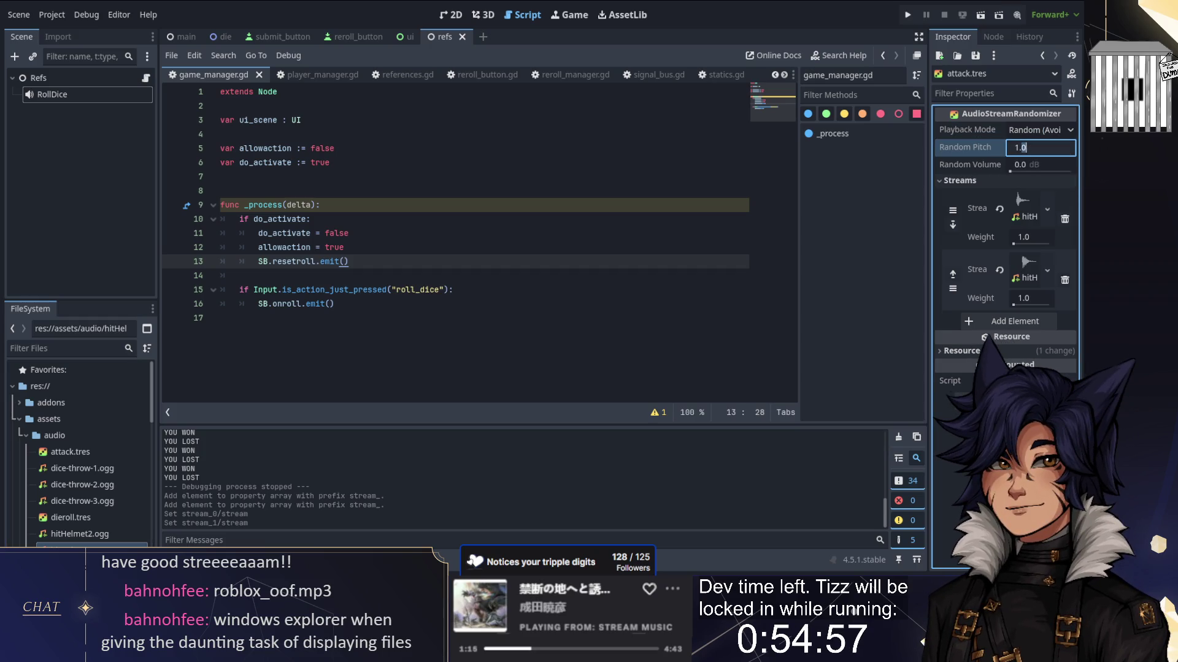
type("2")
key("Return")
left_click(1034, 164)
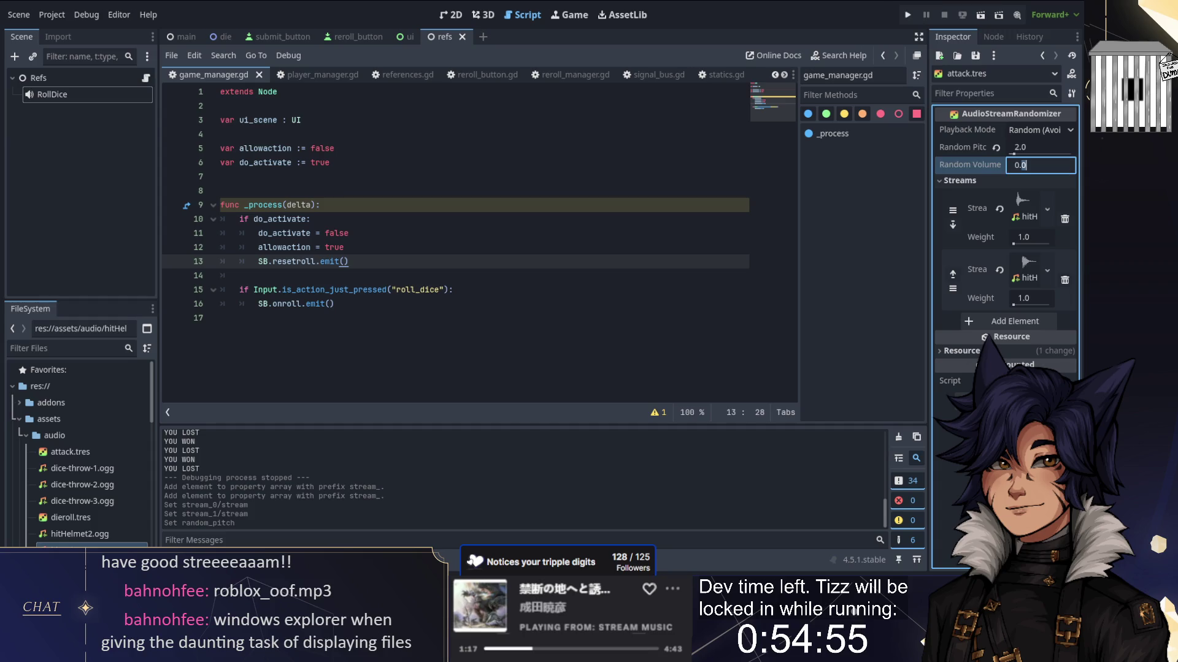
type("1")
key("Return")
key("ctrl+s")
left_click(1034, 164)
type("3")
key("Return")
key("ctrl+s")
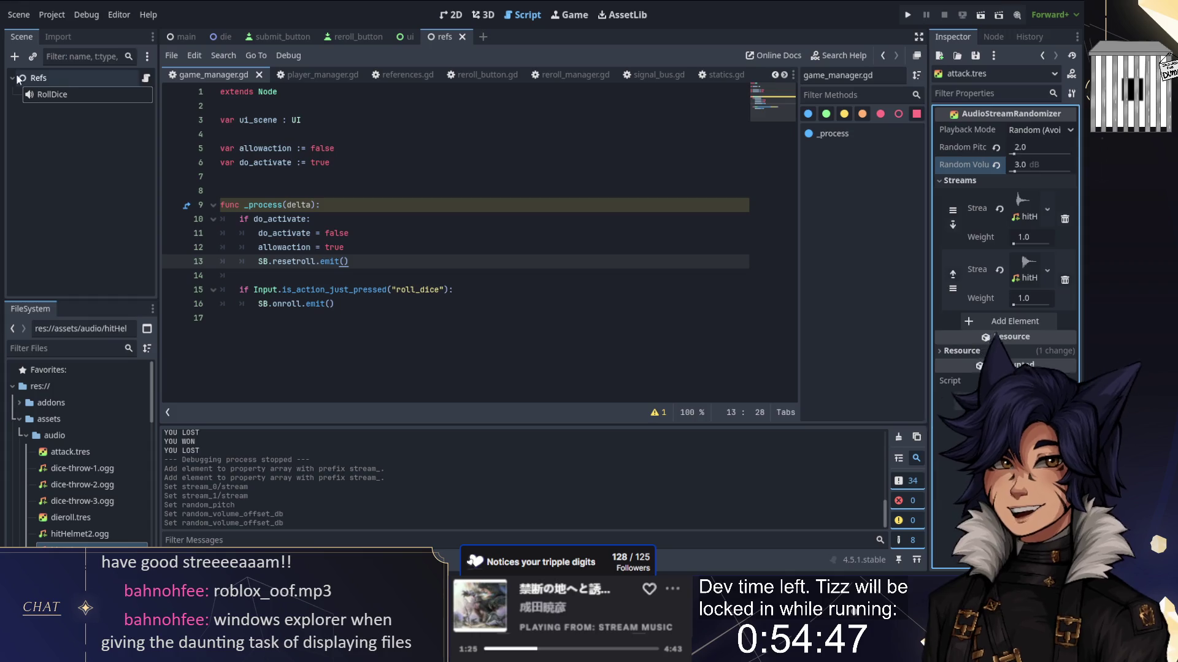
Step: Add an AudioStreamPlayer node as a child of Refs
left_click(73, 78)
key("ctrl+a")
double_click(337, 311)
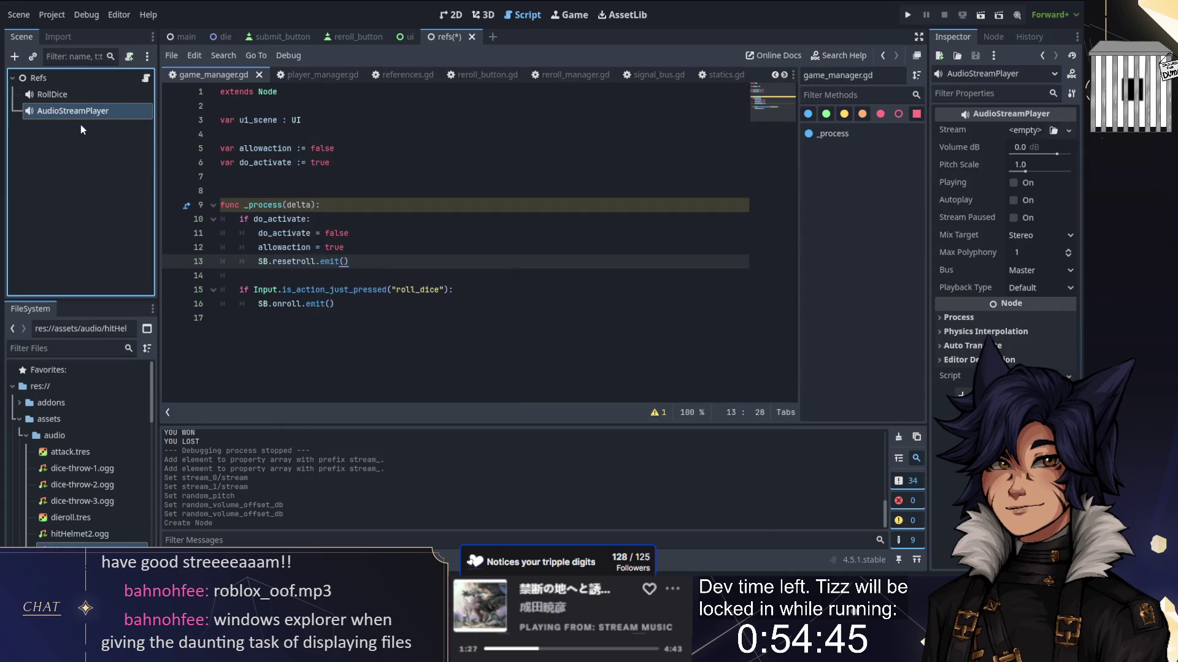
Step: Name the new audio player node 'Hit' and remove an extra blank script line
type("Hit")
key("Return")
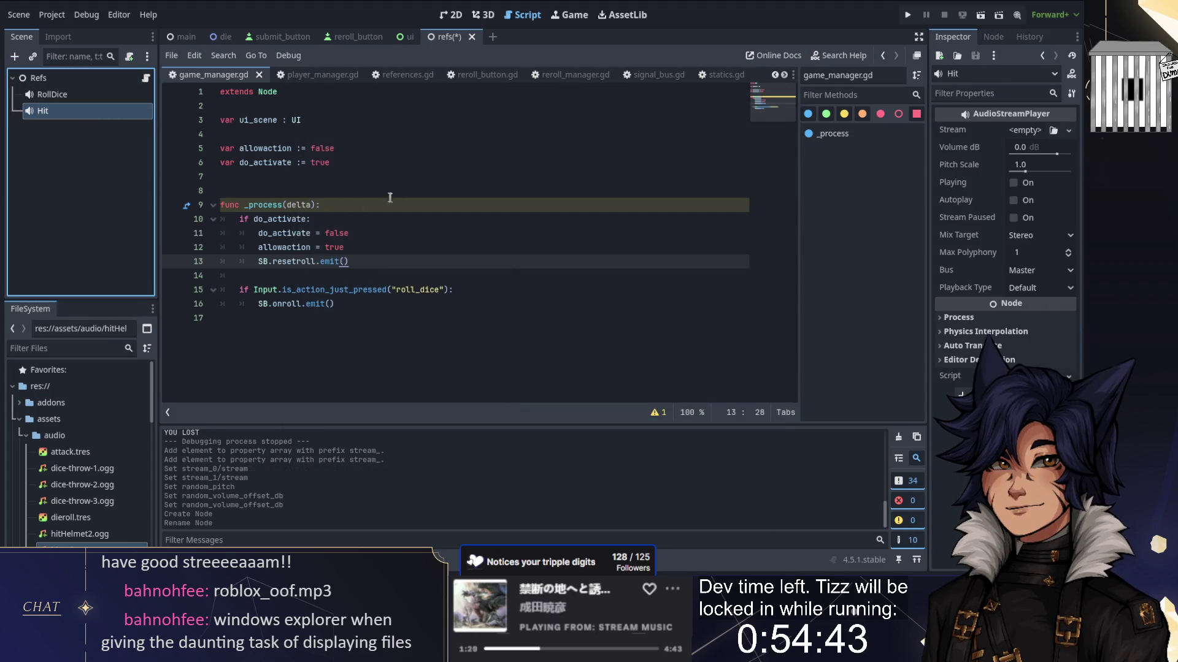
left_click(390, 196)
key("BackSpace")
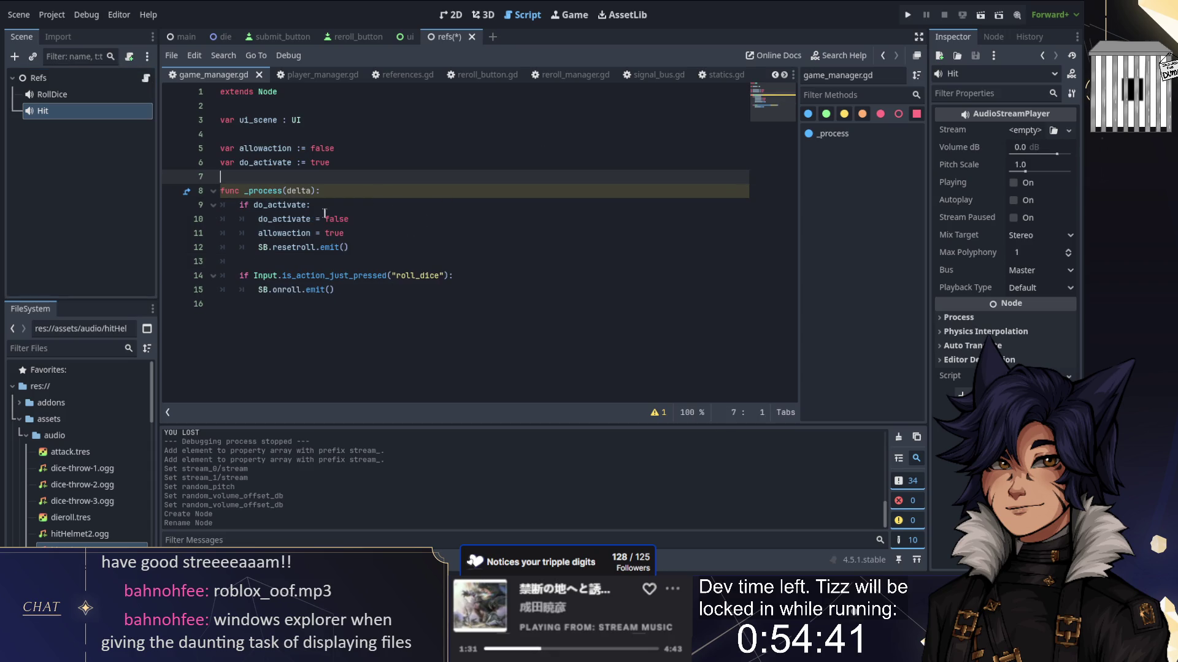
Step: In references.gd _ready, connect SB.submithand to play_hit_audio
left_click(405, 74)
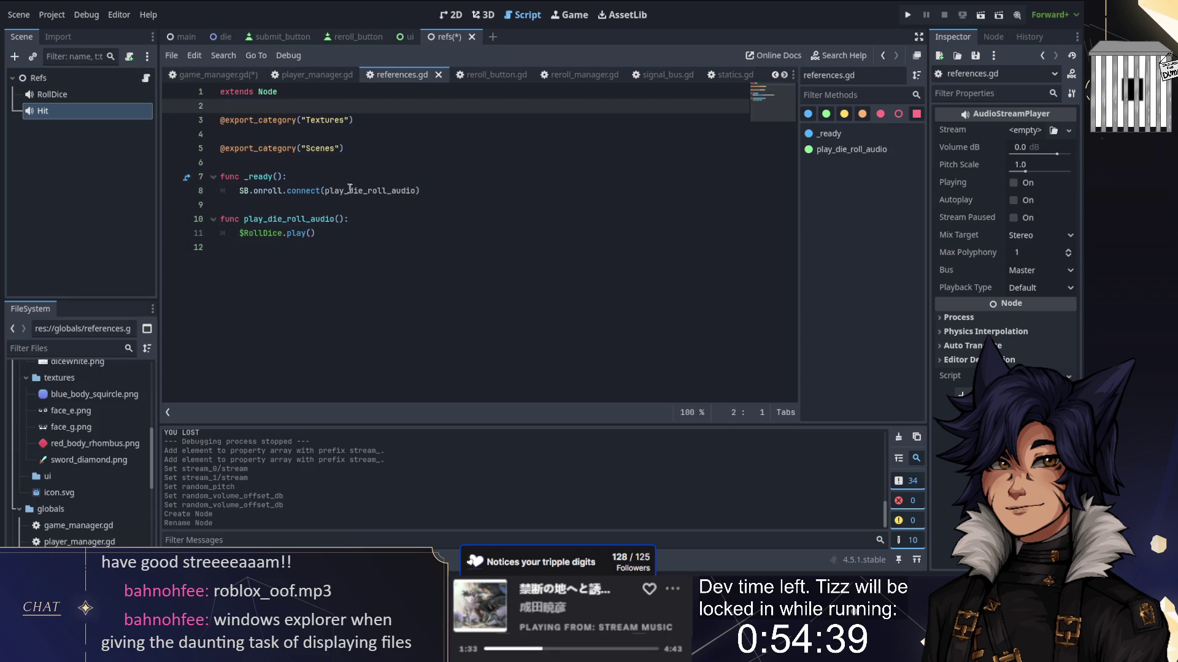
left_click(449, 191)
key("Return")
type("SB.submithand.con")
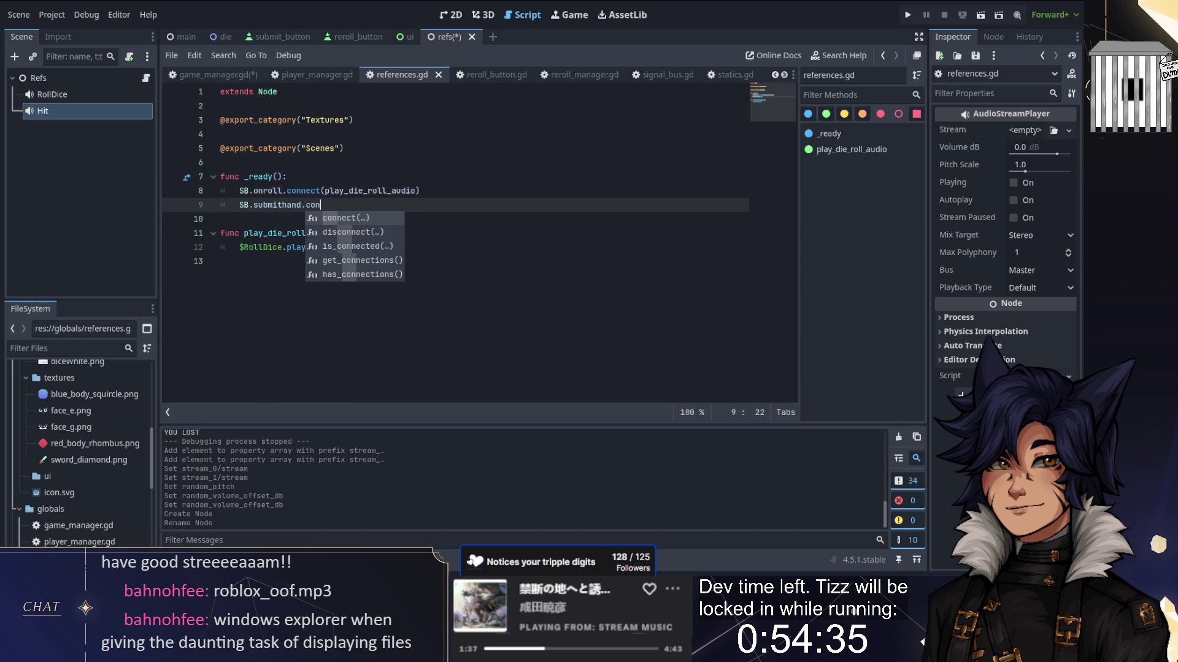
key("Return")
type("_hit_audio)")
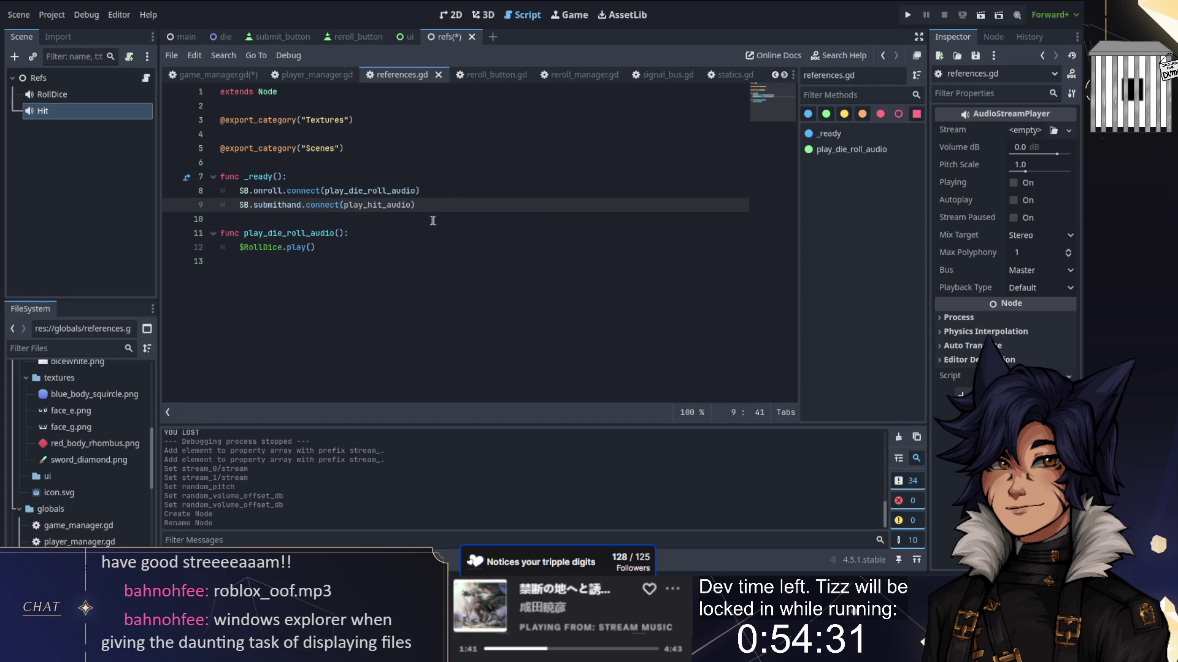
Step: Add a play_hit_audio function calling $Hit.play(), save references.gd, and run the game
left_click(246, 261)
key("Return")
type("func")
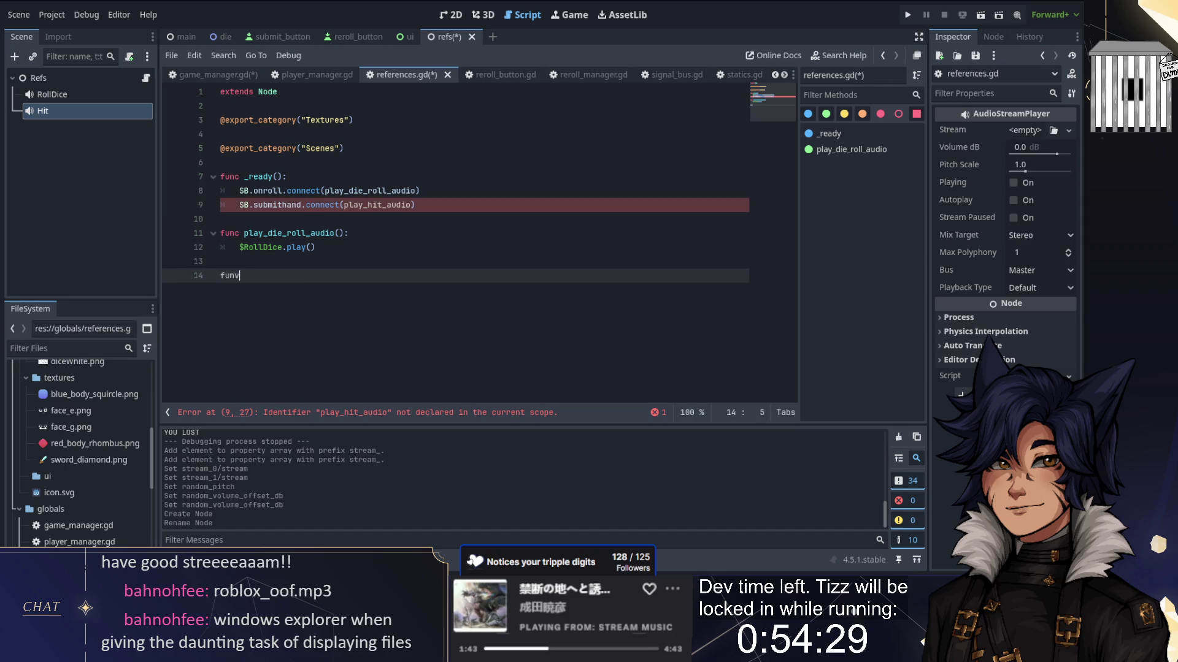
type(" play_hit_audio():")
key("Return")
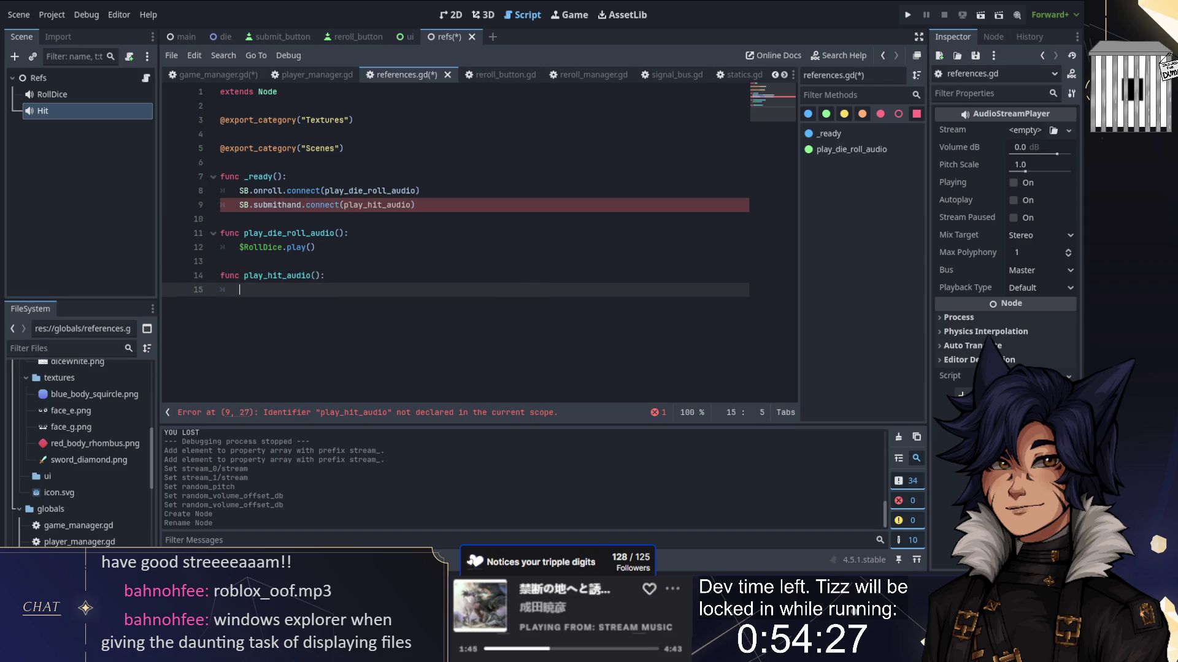
type("$Hit.")
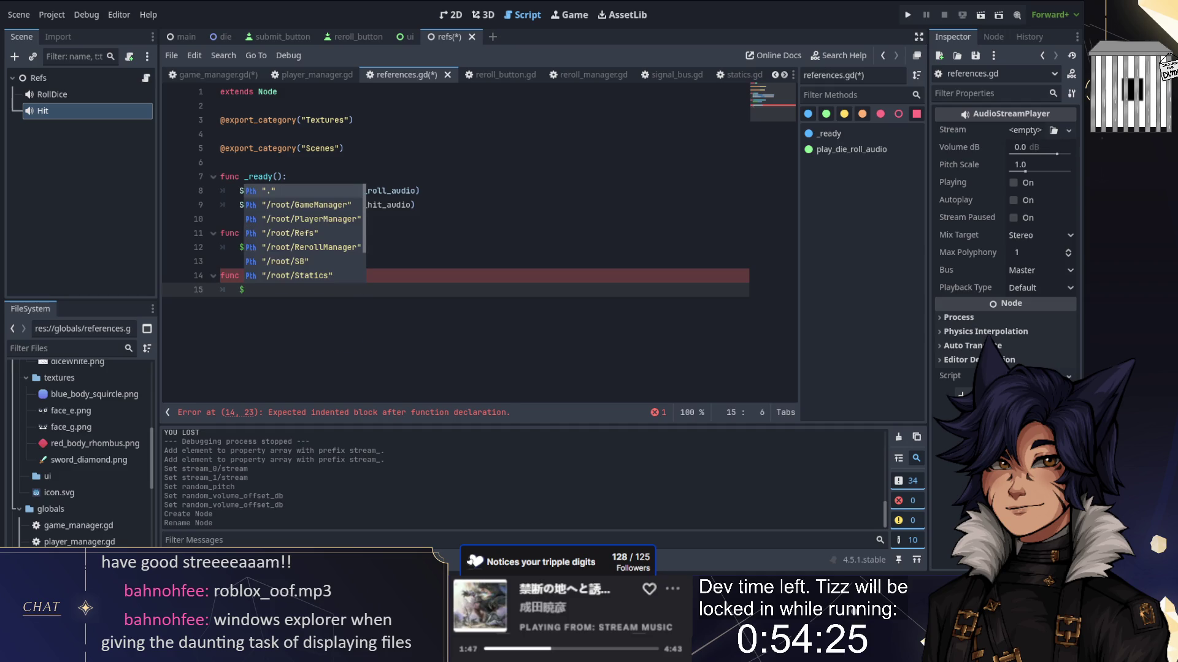
type("p")
key("Return")
key("Up")
key("Up")
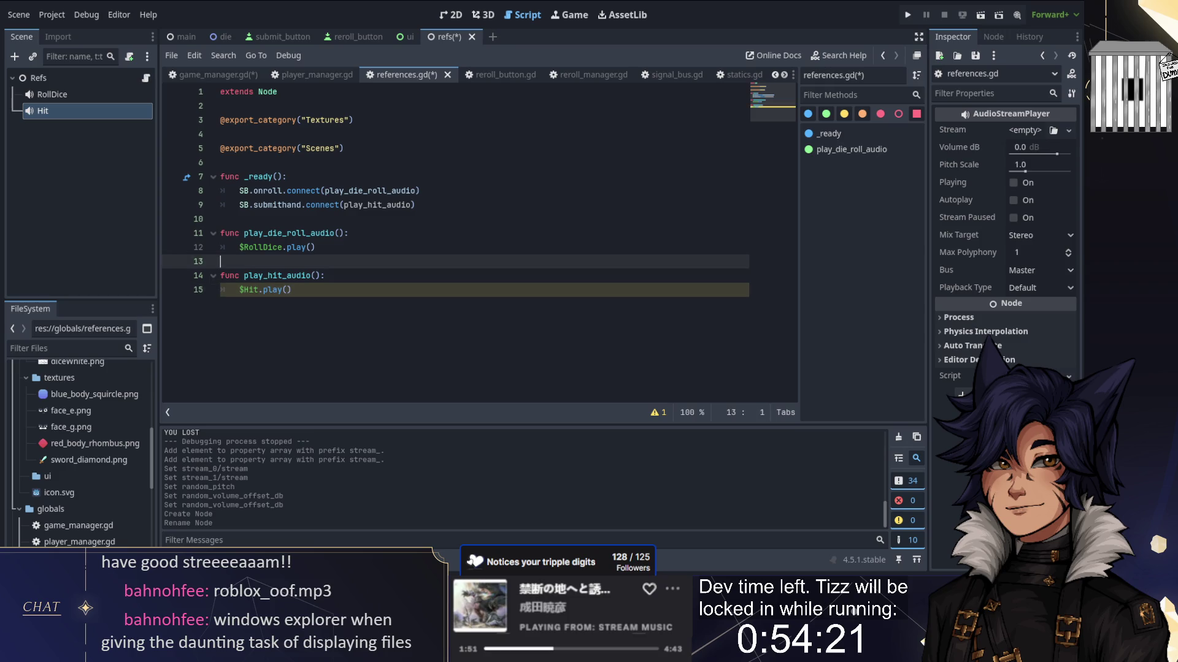
key("ctrl+s")
left_click(905, 15)
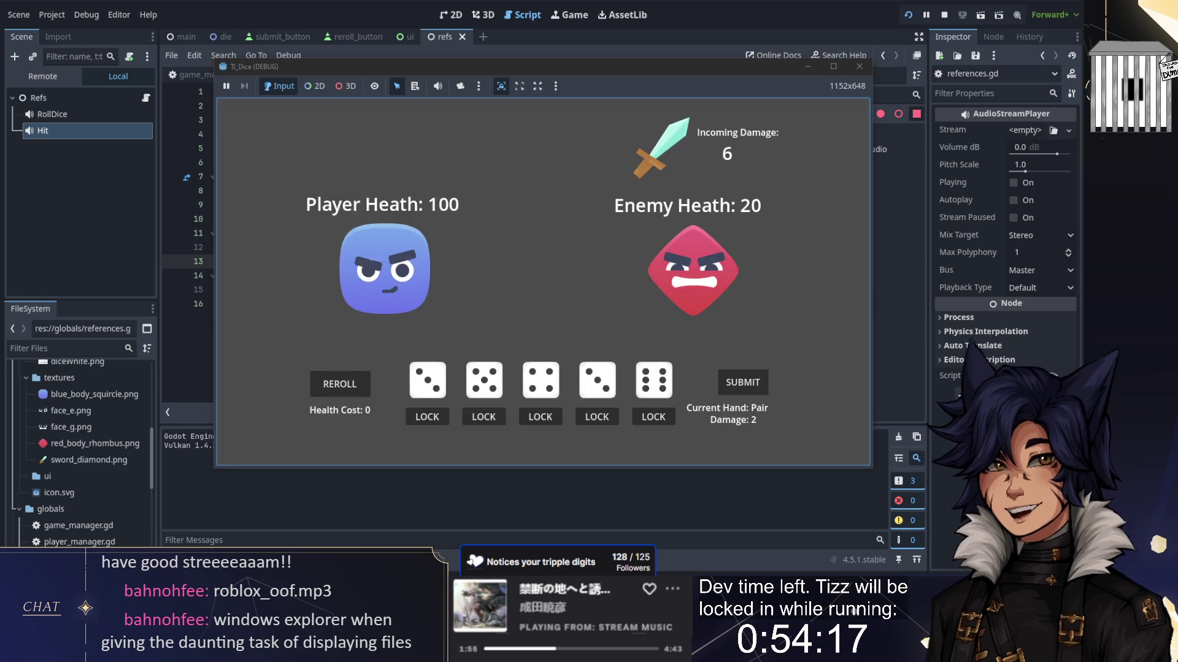
mouse_move(344, 651)
left_click(752, 388)
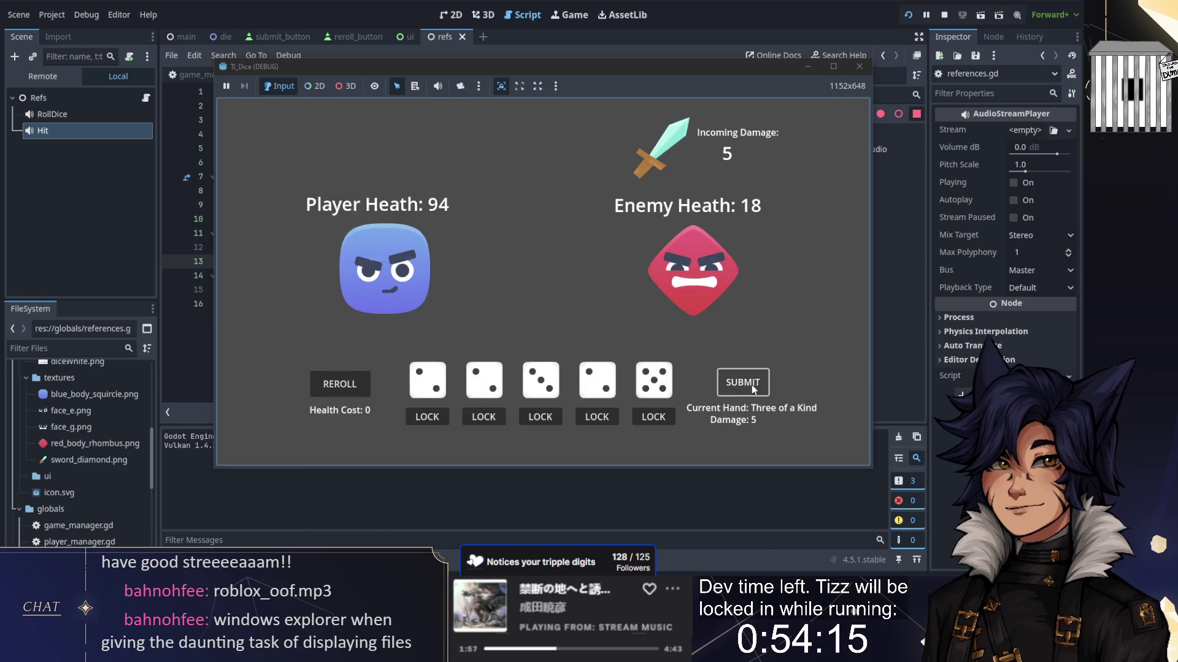
left_click(744, 384)
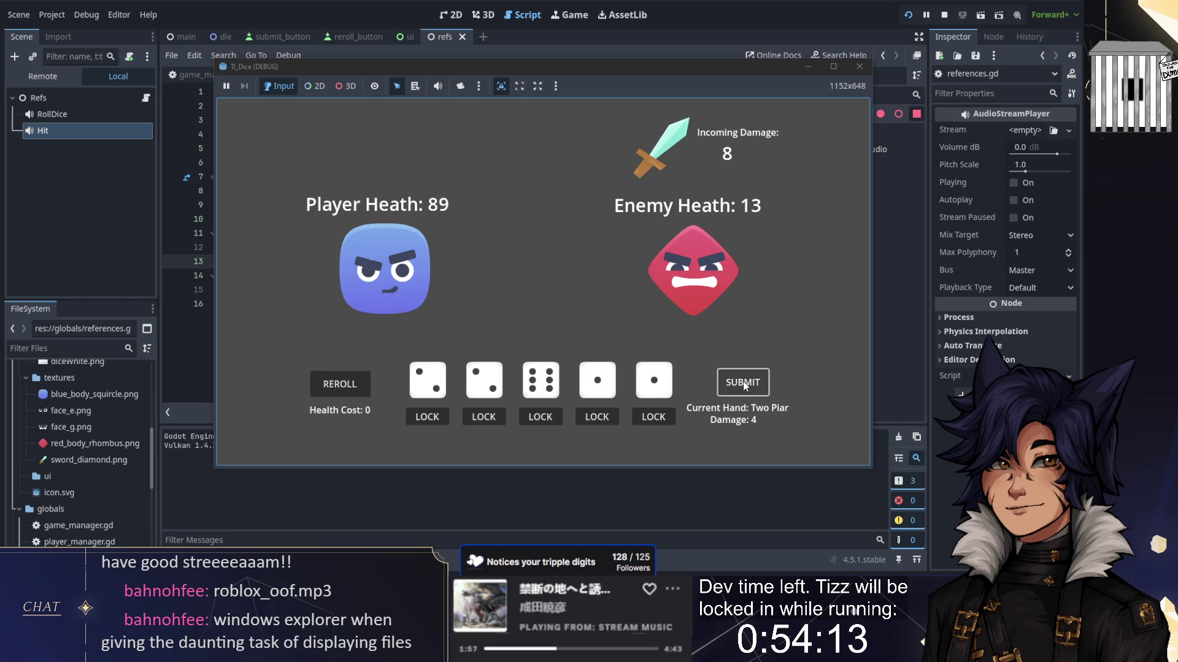
left_click(744, 383)
left_click(744, 384)
left_click(349, 385)
left_click(351, 386)
left_click(350, 387)
left_click(351, 386)
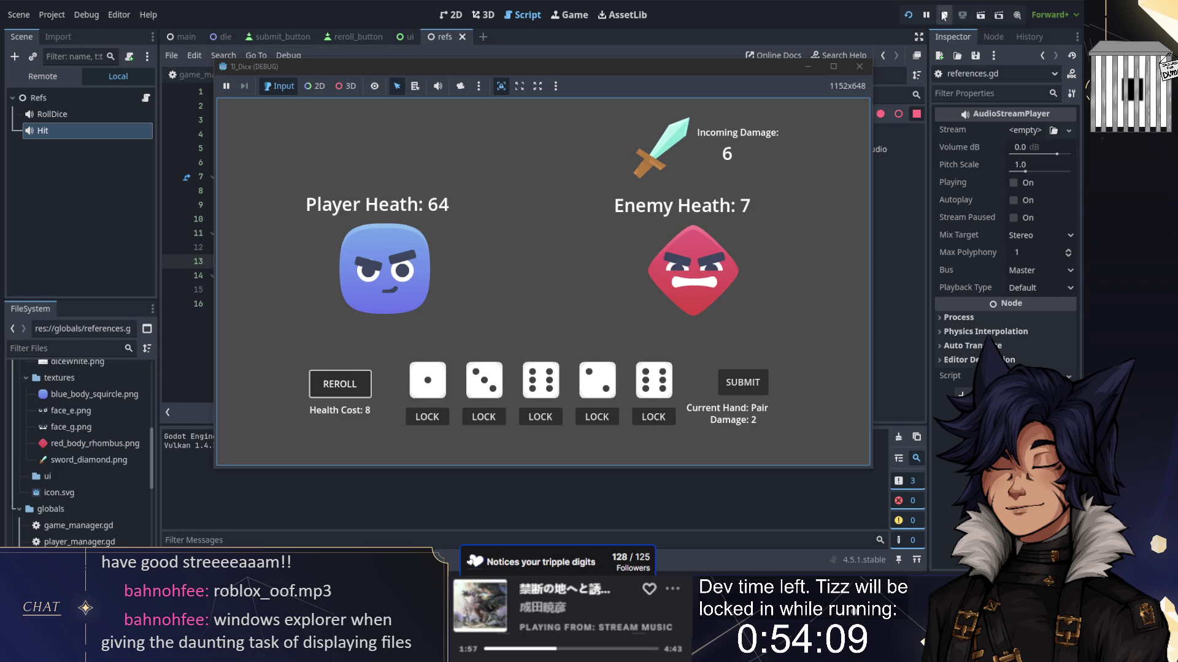
key("F8")
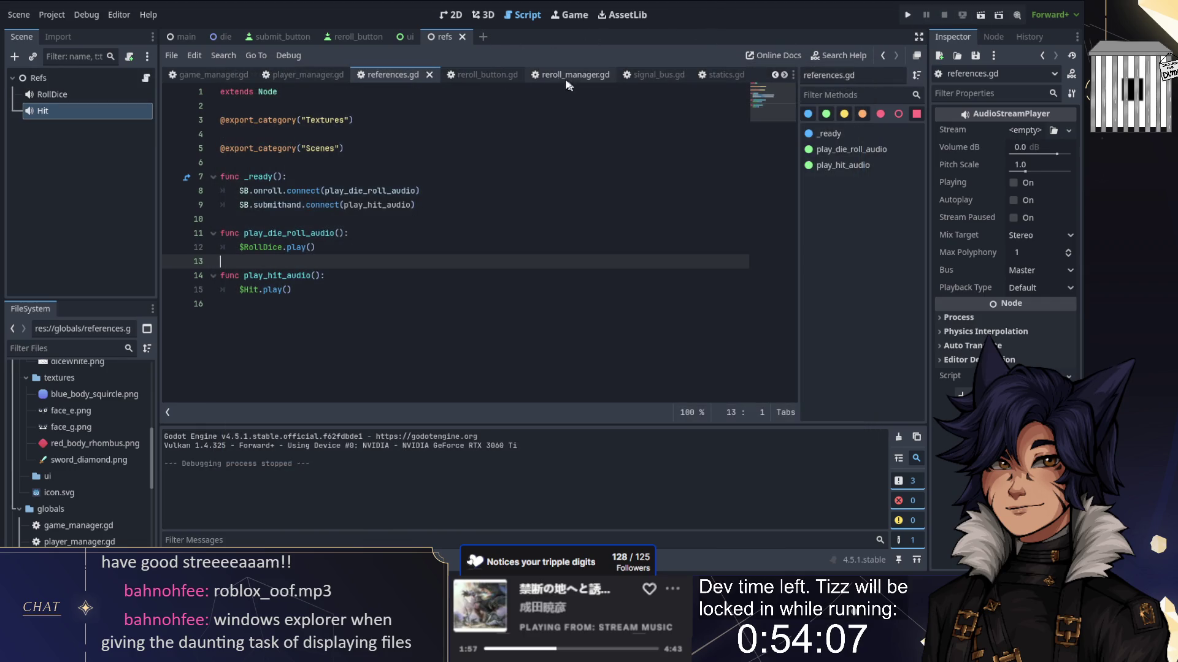
Step: Browse the reroll and submit manager scripts to locate the submithand signal
left_click(553, 75)
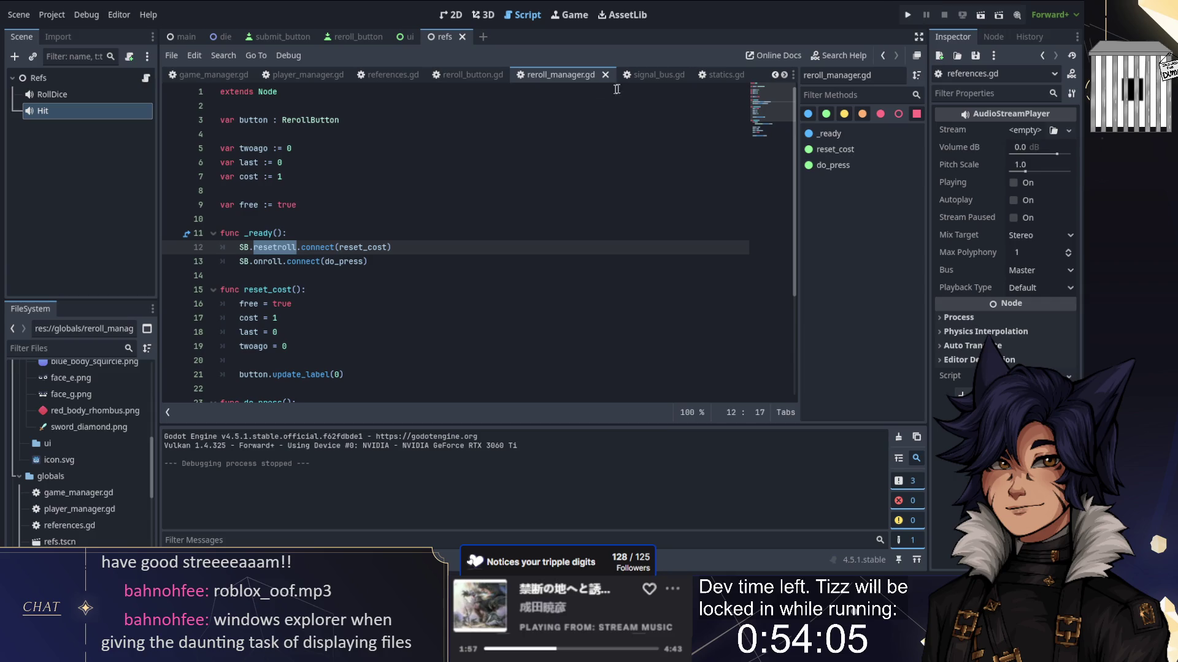
left_click(500, 77)
left_click(516, 75)
left_click(734, 77)
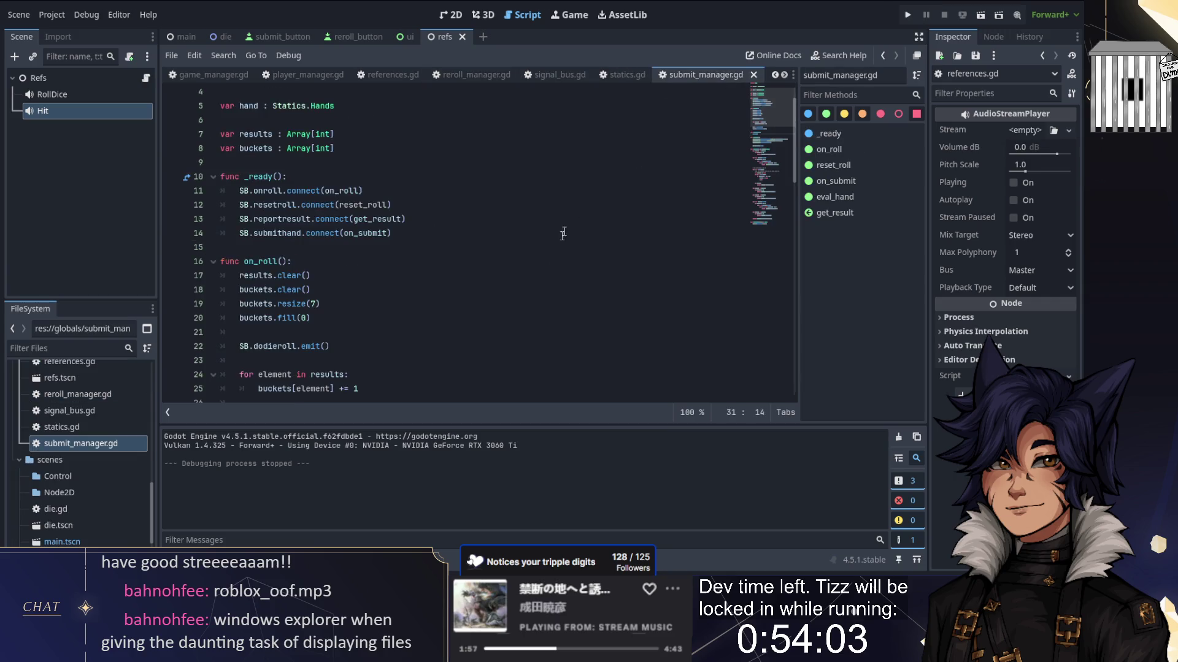
scroll(525, 258, "down", 5)
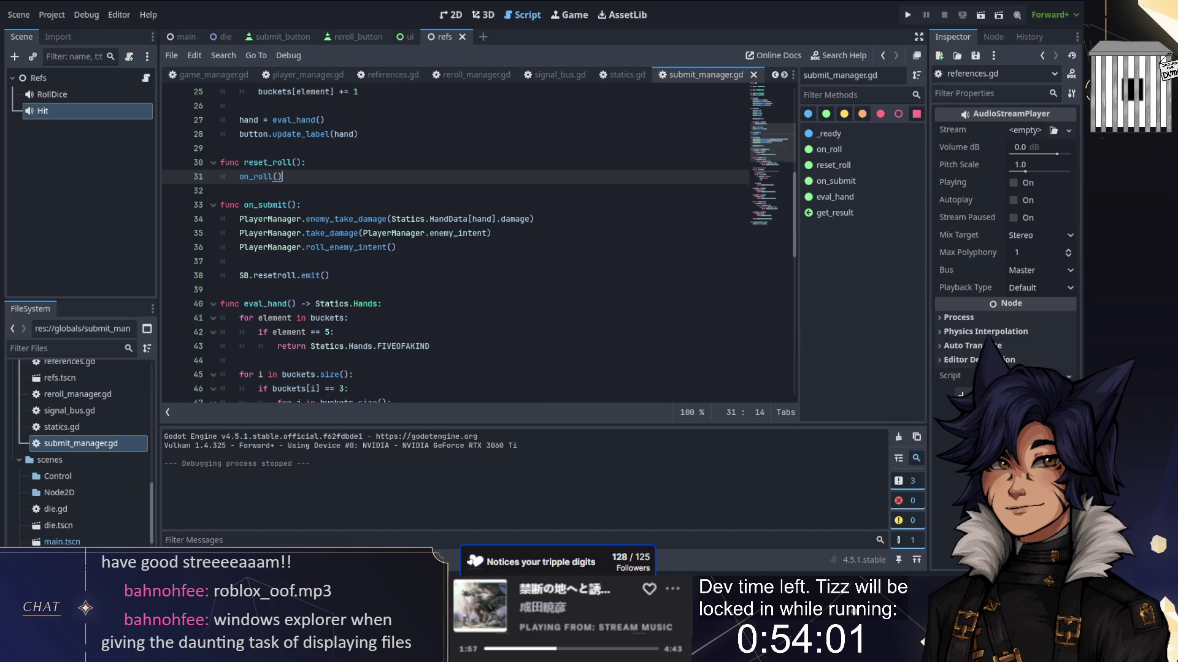
scroll(466, 245, "up", 8)
double_click(277, 275)
scroll(278, 276, "down", 8)
scroll(479, 245, "down", 5)
scroll(479, 246, "up", 12)
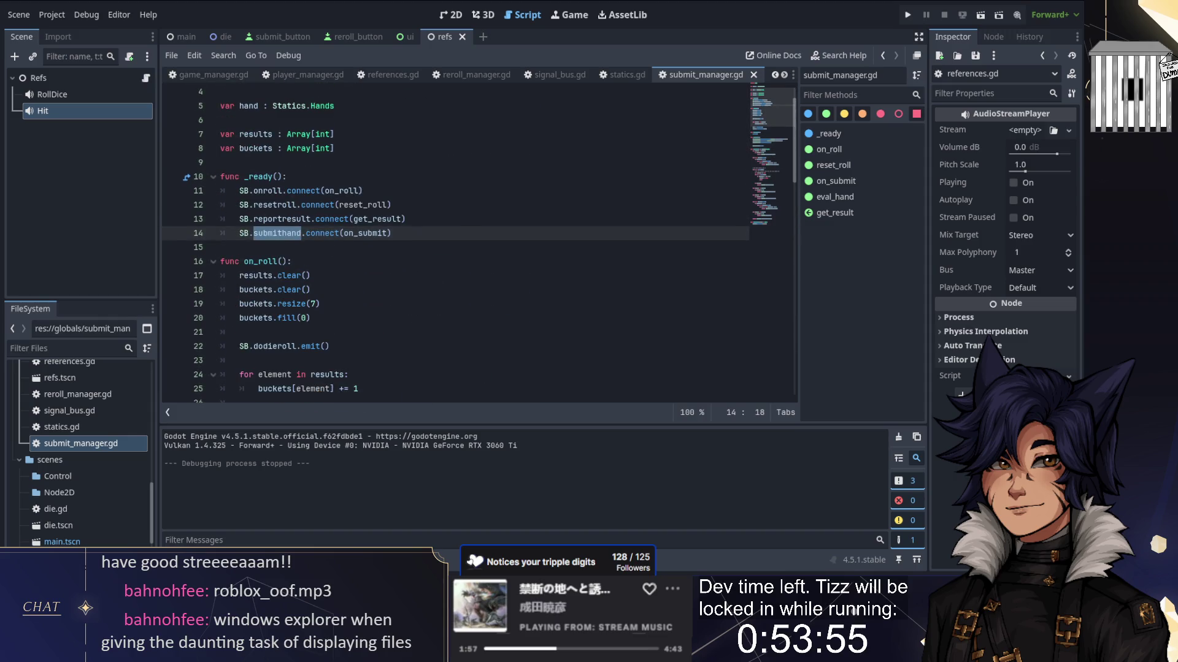
Step: Search all project files for SB.submithand and jump to where it is emitted
left_click_drag(240, 233, 302, 233)
key("ctrl+shift+f")
key("Return")
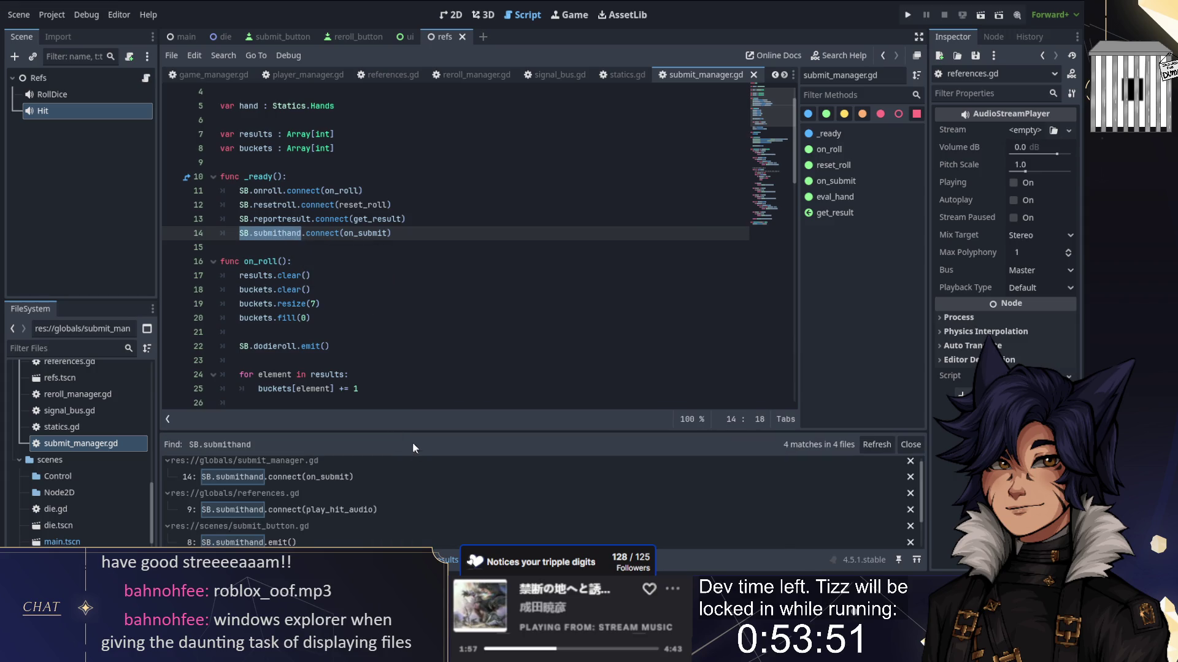
scroll(353, 483, "down", 1)
left_click(305, 511)
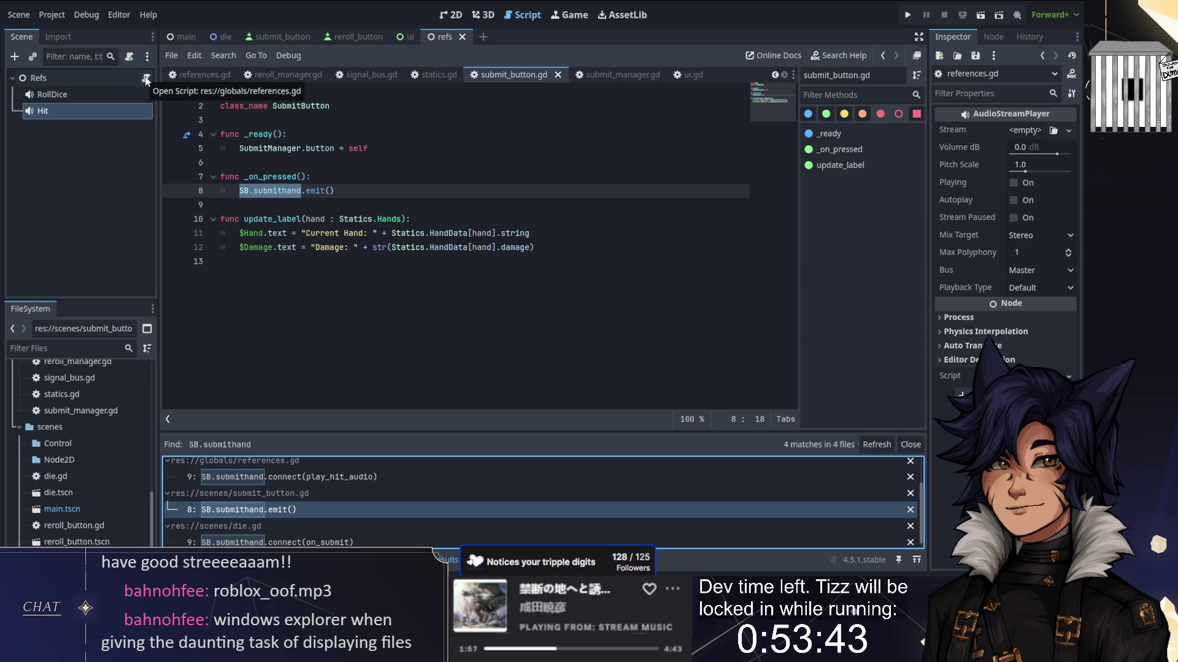
Step: Try a temporary print line in play_hit_audio in references.gd, undo it, and save
left_click(146, 80)
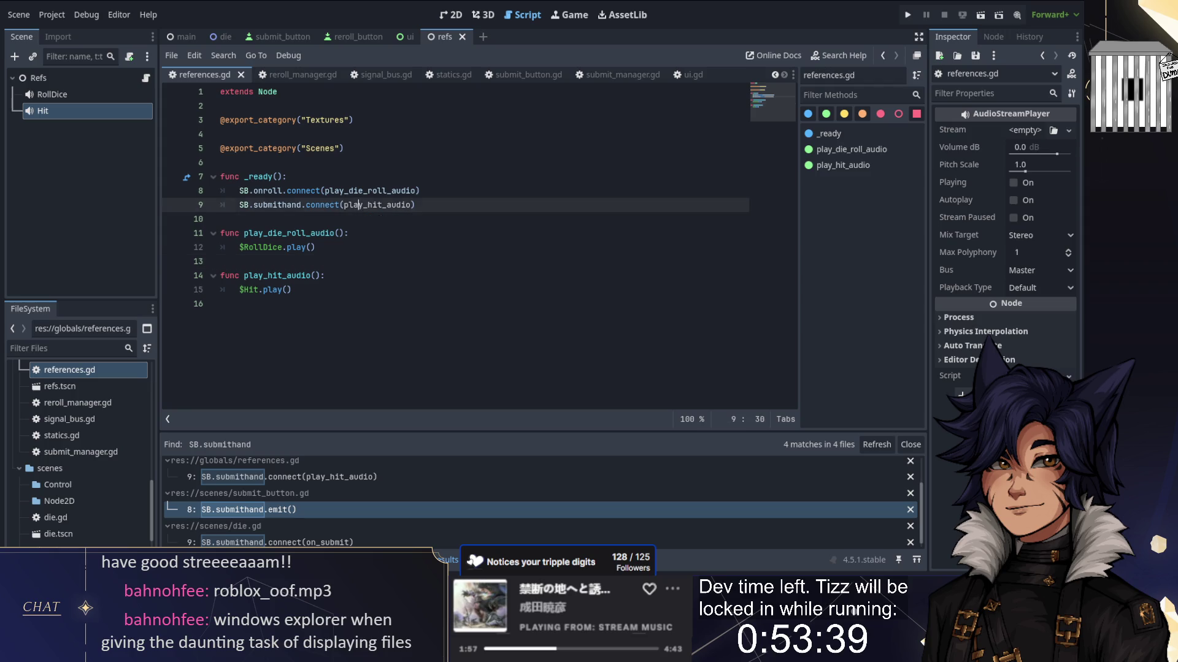
left_click(348, 233)
left_click(325, 275)
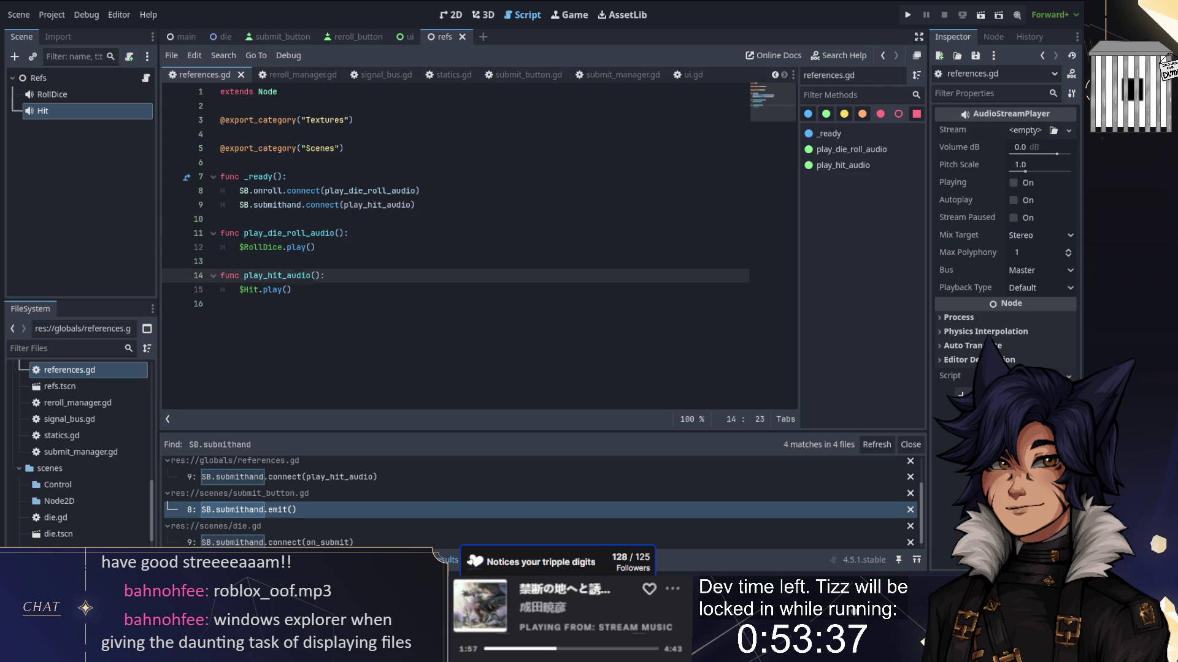
key("Return")
type("print('HI")
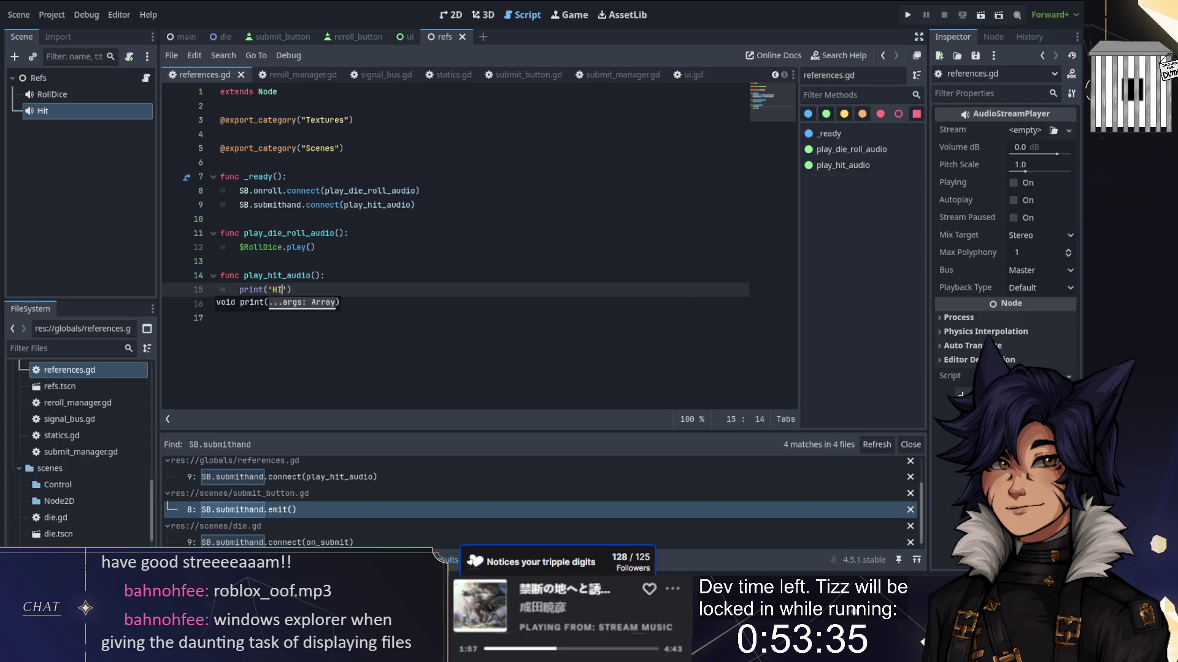
key("ctrl+z")
key("ctrl+s")
Step: Assign attack.tres as the Hit node's Stream in the Inspector
left_click(63, 127)
scroll(75, 413, "up", 5)
mouse_move(70, 435)
left_mouse_down()
mouse_move(496, 359)
mouse_move(1033, 131)
left_mouse_up()
left_click(907, 14)
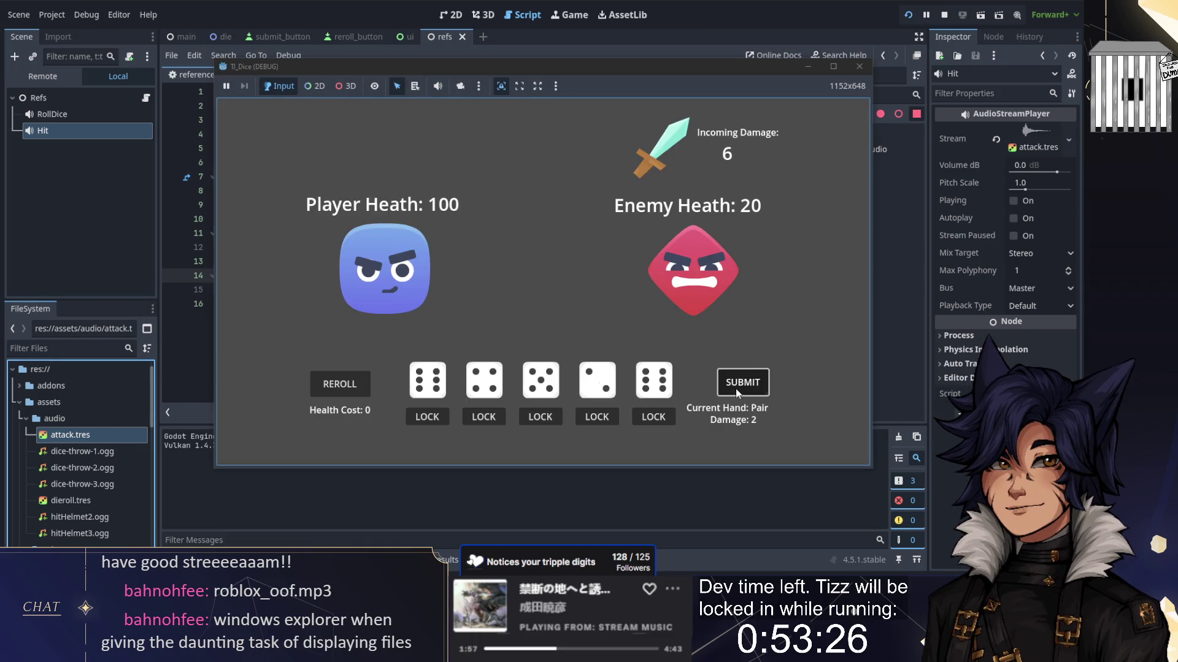
left_click(735, 389)
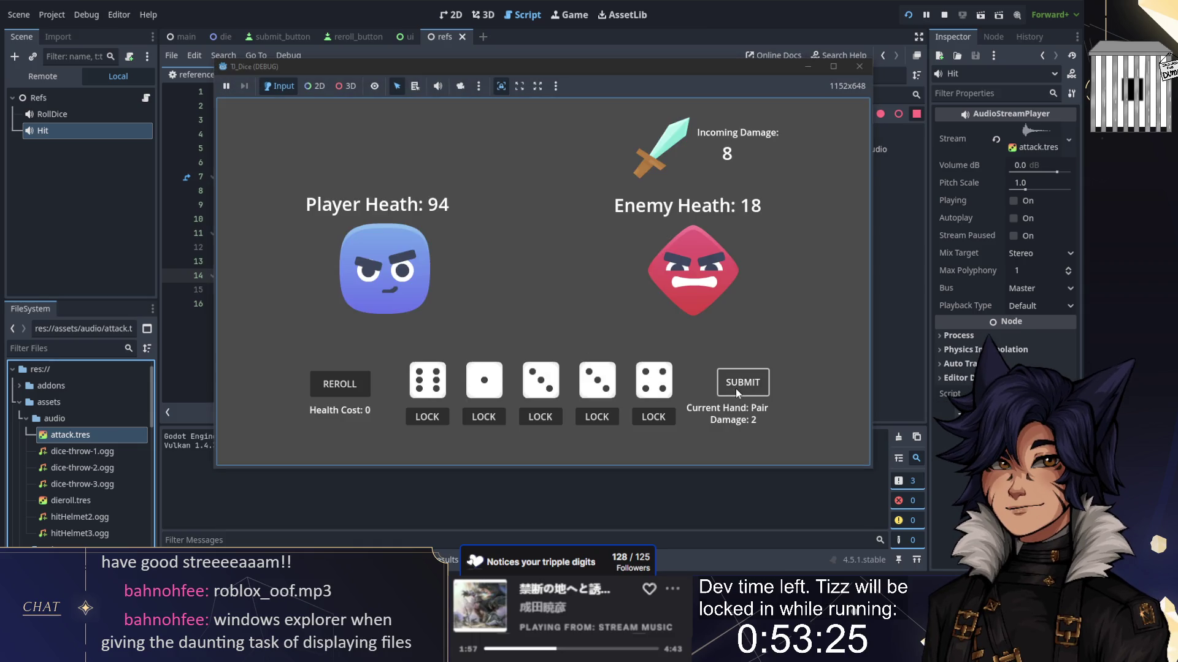
left_click(734, 388)
left_click(734, 388)
left_click(734, 388)
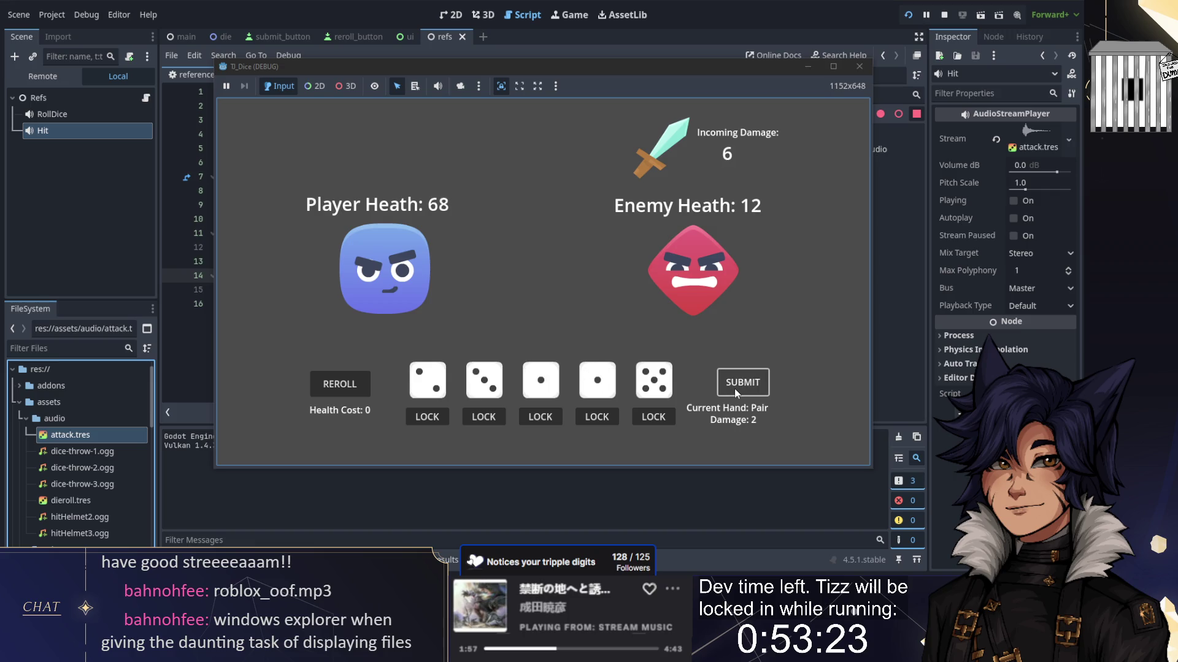
left_click(735, 389)
left_click(735, 388)
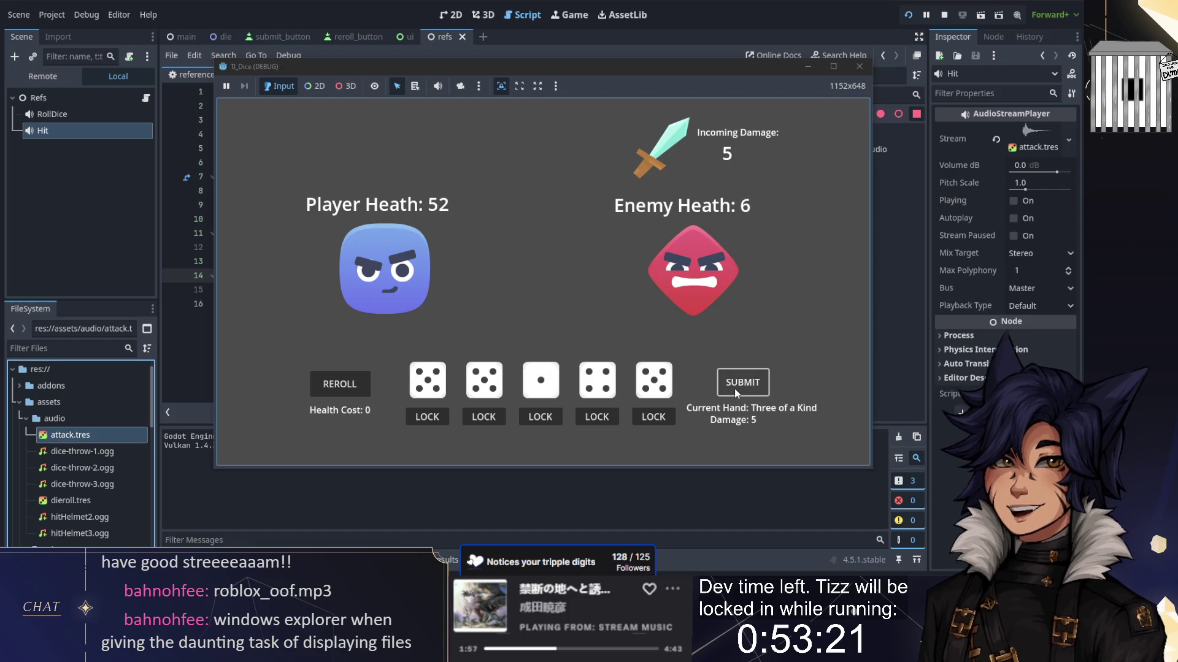
left_click(735, 388)
left_click(944, 15)
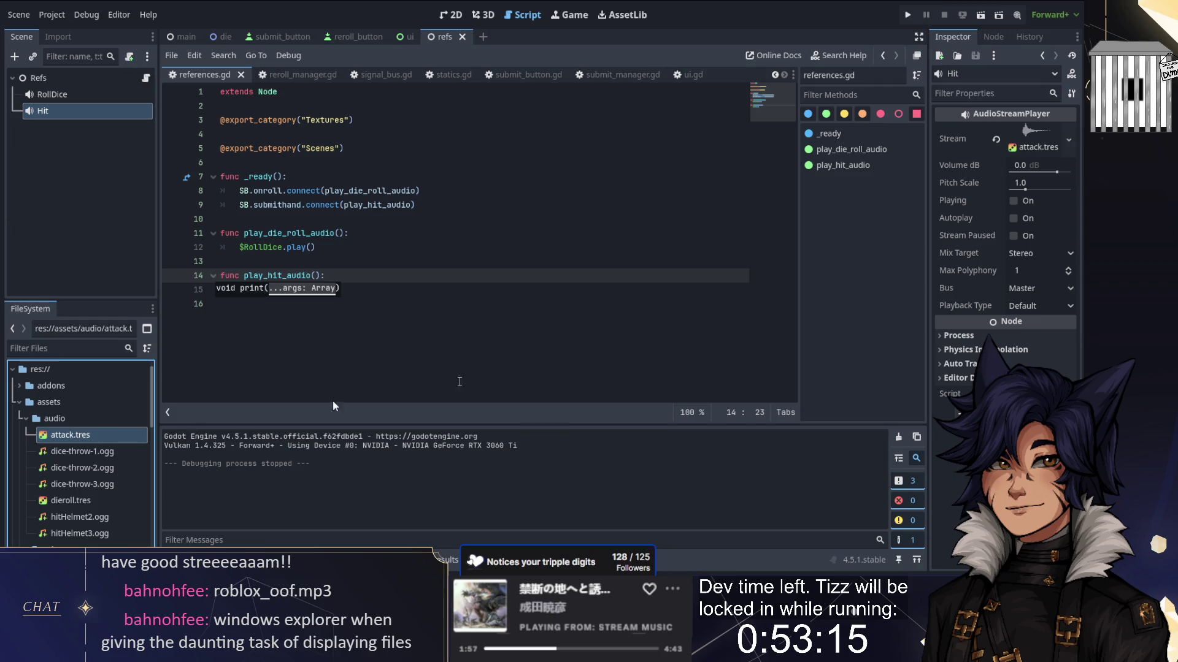
Step: Set attack.tres random volume offset to 1.0 dB and random pitch to 1.5
left_click(71, 435)
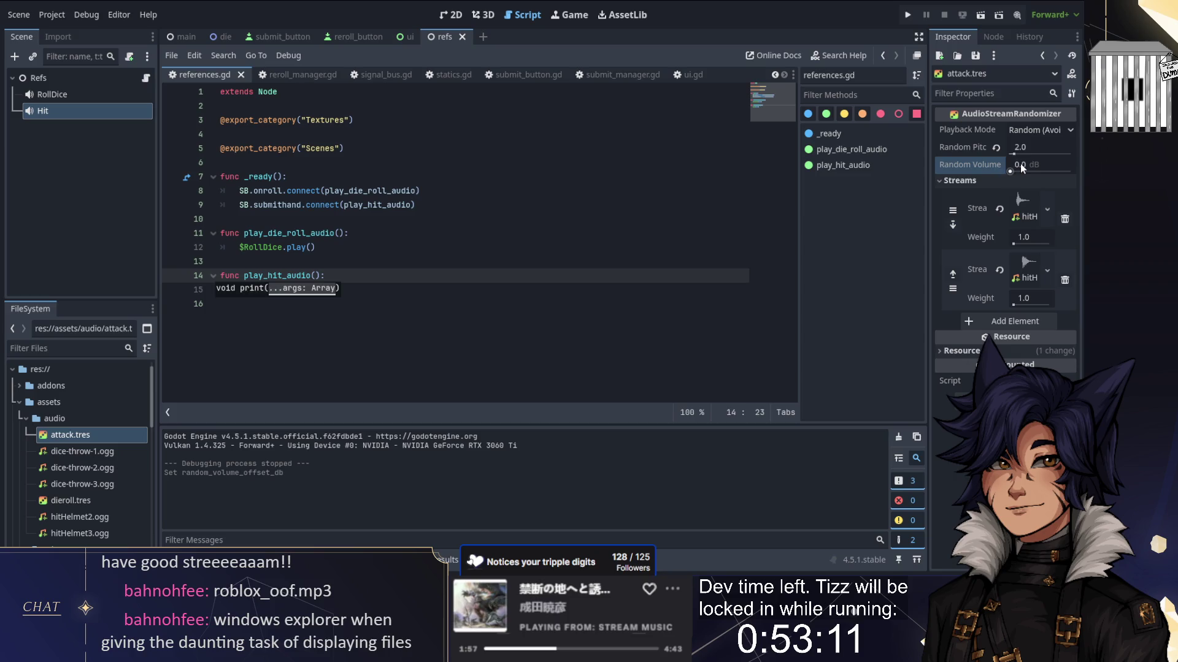
left_click_drag(1021, 163, 1006, 163)
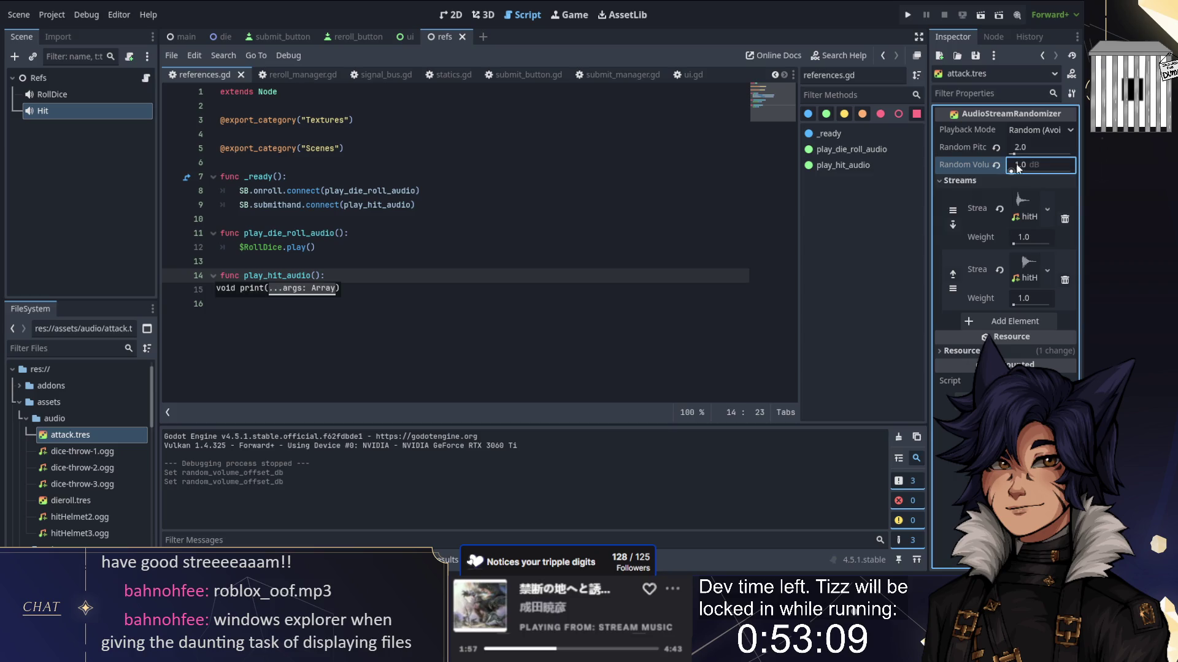
left_click(1040, 147)
type("1.5")
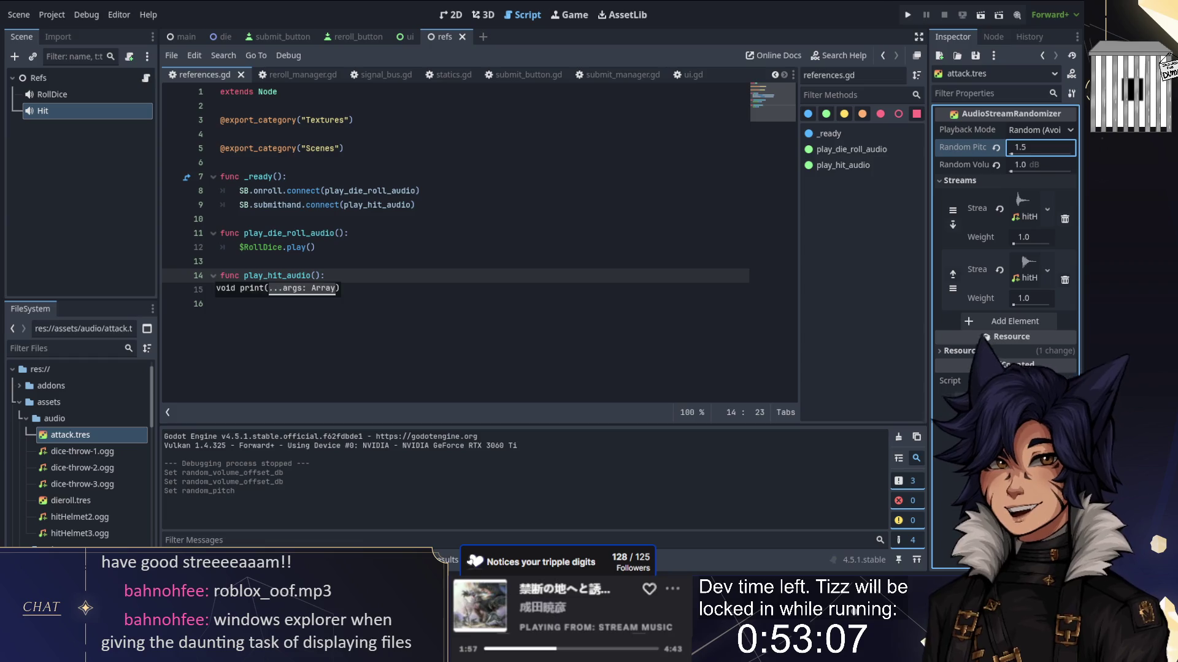
key("Return")
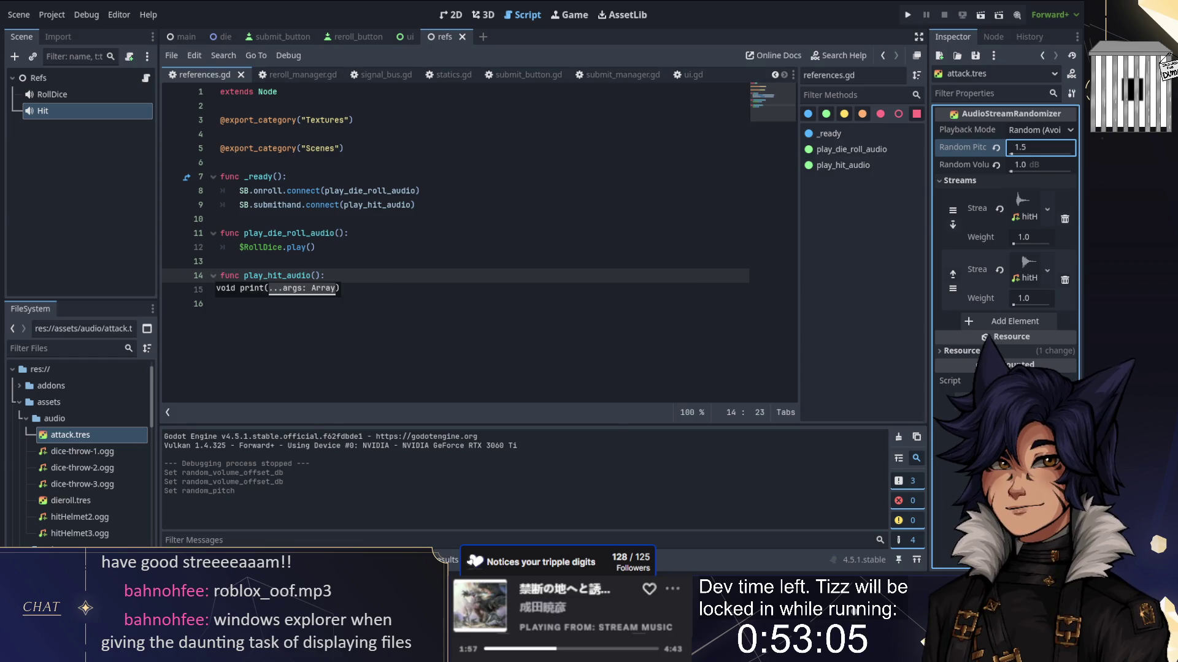
key("ctrl+F2")
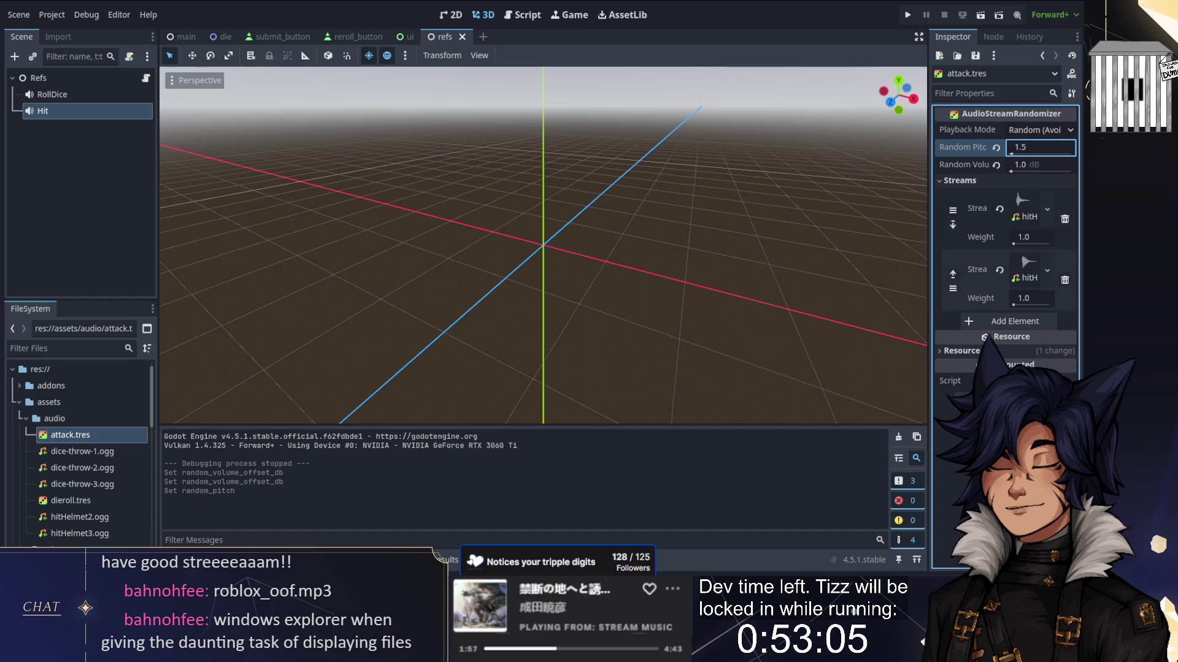
left_click(557, 234)
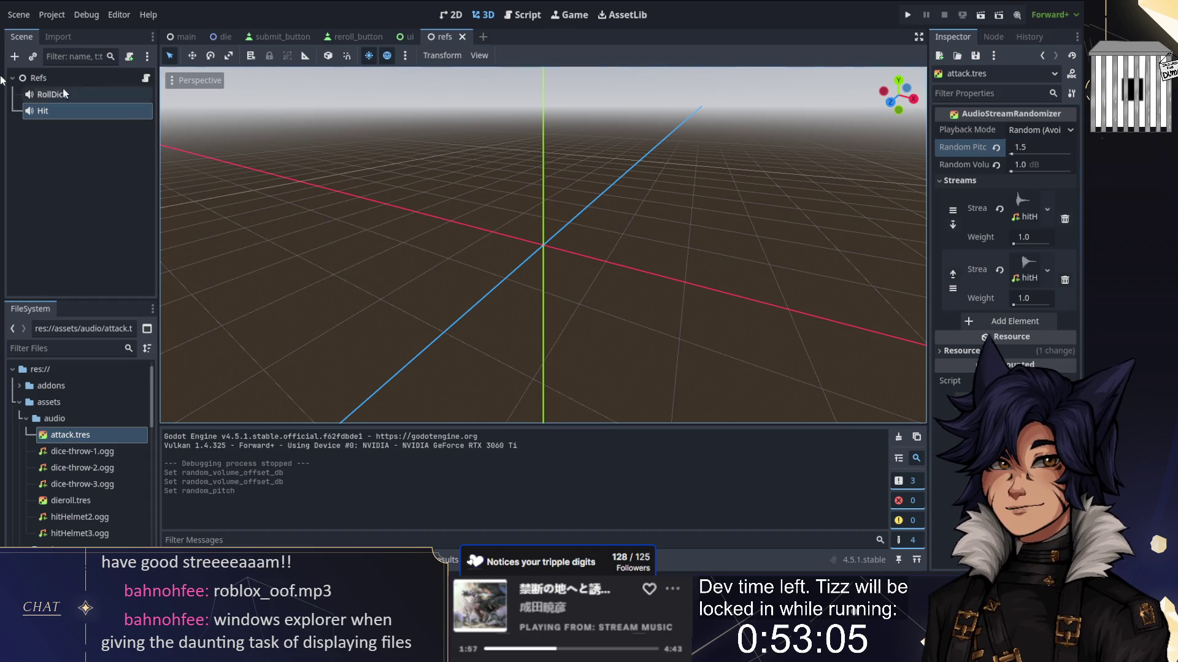